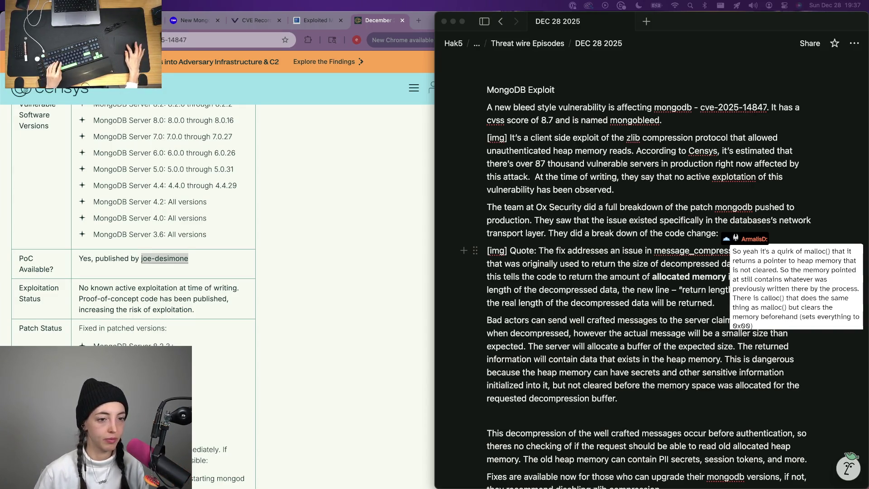
- Insert the missing word 'the' so the MongoDB quote reads 'the line that was originally used'
left_click(674, 176)
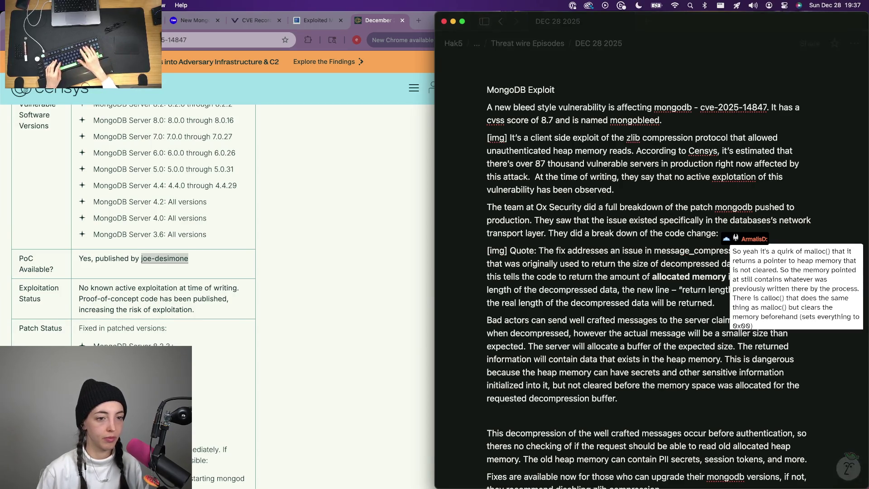
key("super+v")
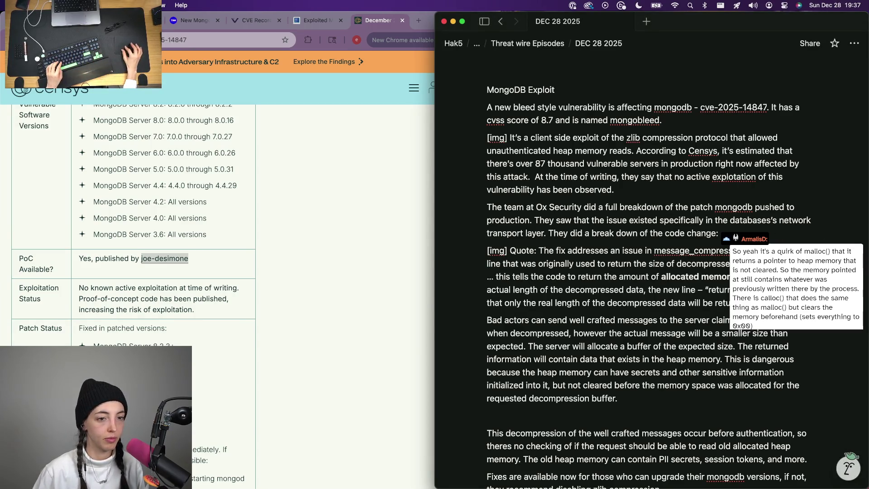
type("the")
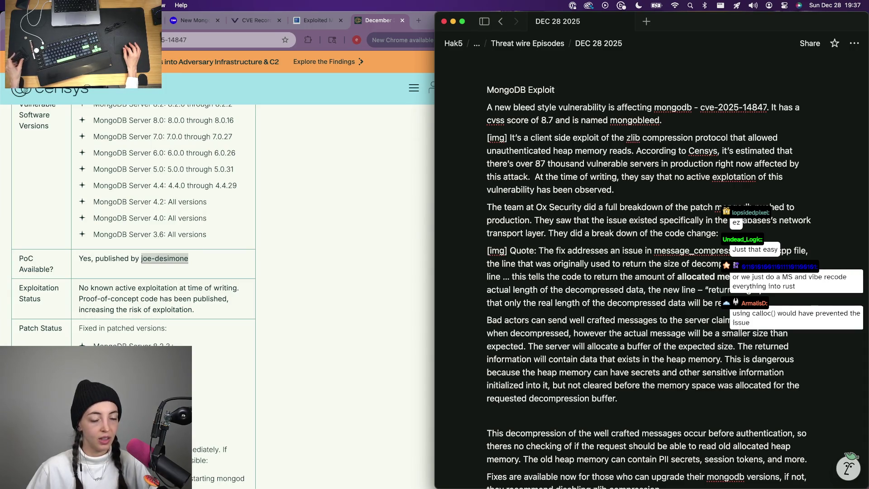
scroll(651, 309, "down", 3)
scroll(563, 272, "up", 5)
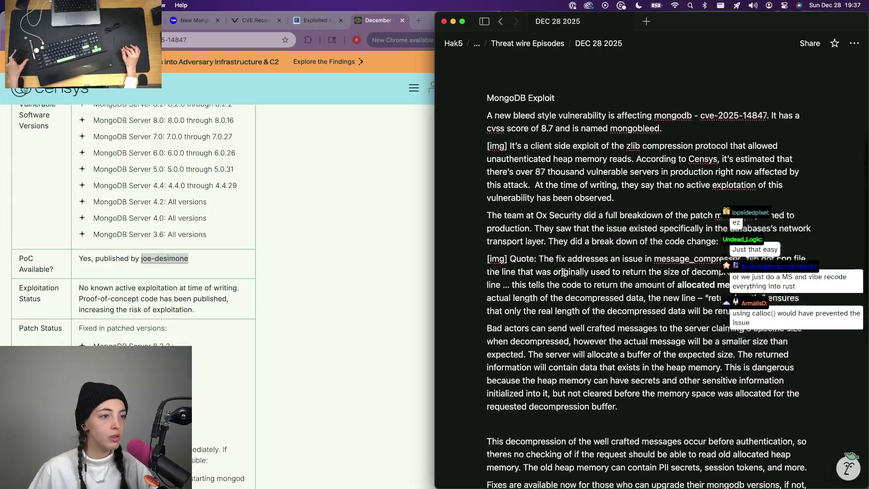
scroll(562, 139, "down", 5)
scroll(562, 139, "down", 3)
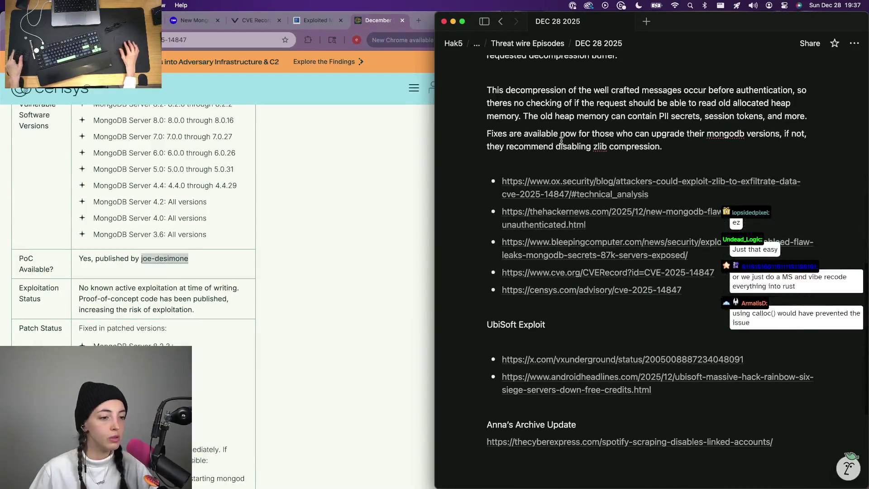
- From the MongoBleed article, bring up the Ubisoft Rainbow Six Siege breach article in a new tab
left_click(401, 20)
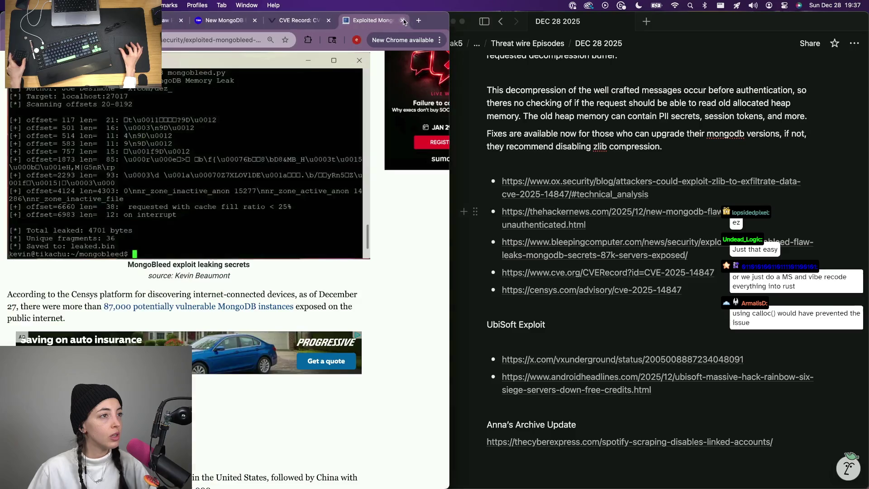
scroll(145, 300, "down", 5)
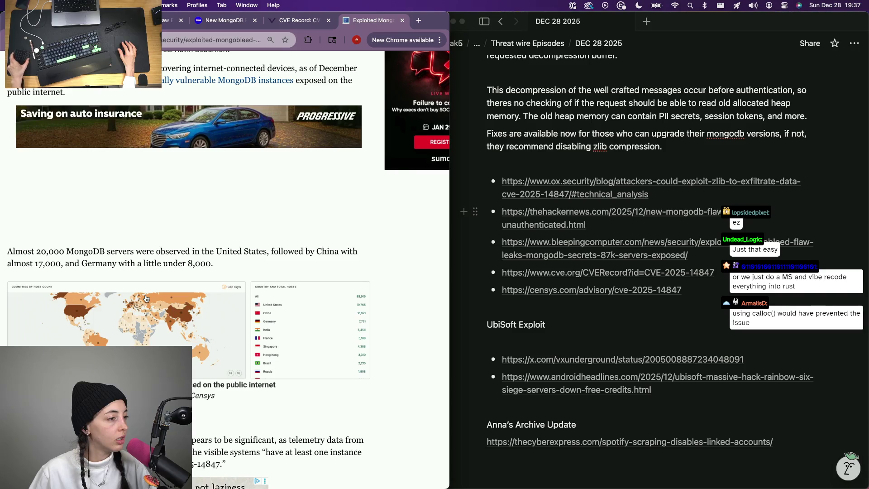
scroll(146, 299, "down", 2)
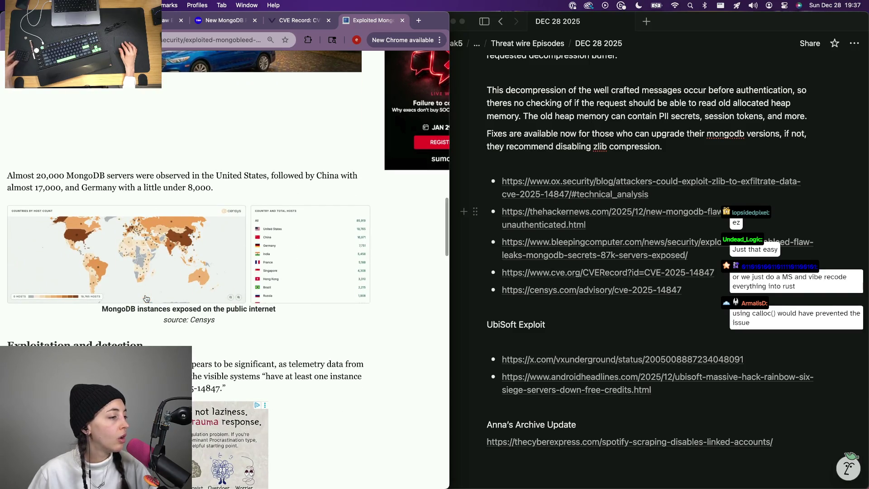
scroll(145, 299, "down", 3)
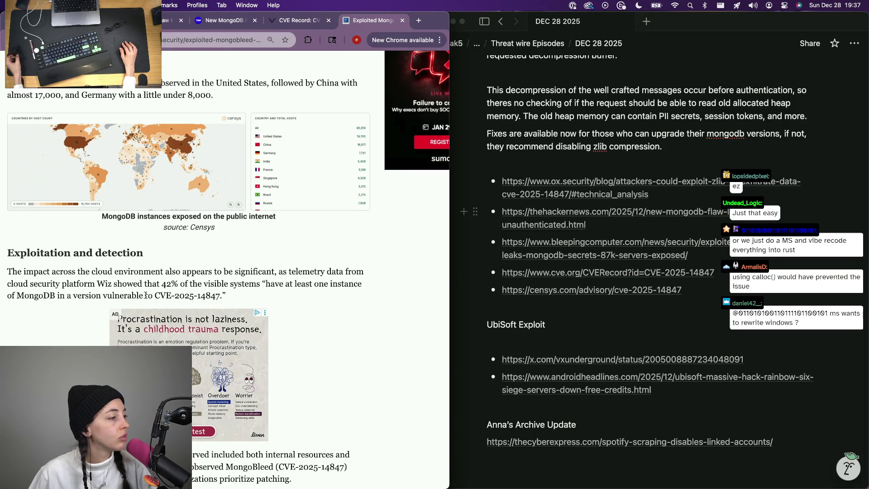
scroll(145, 295, "down", 7)
scroll(145, 296, "down", 3)
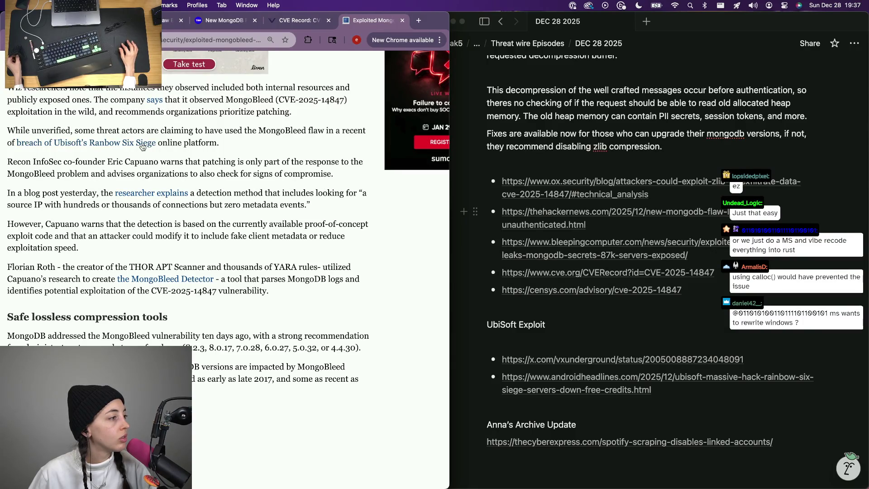
right_click(142, 148)
left_click(158, 149)
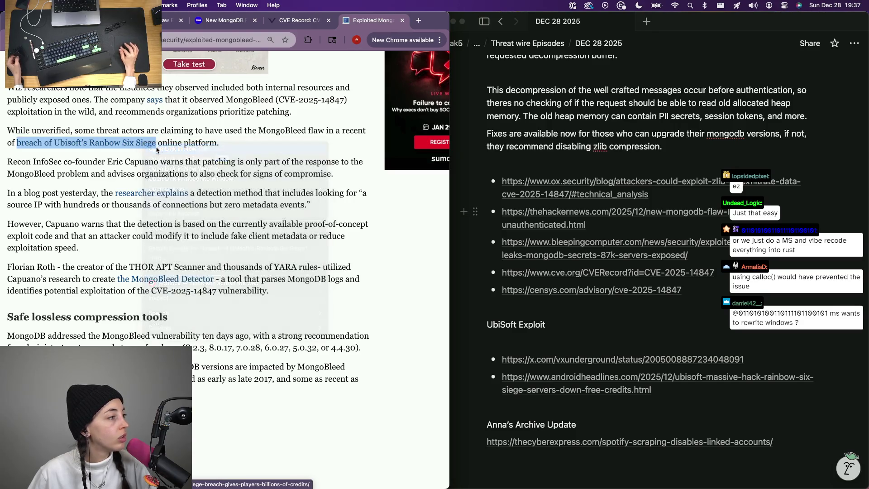
key("ctrl+Tab")
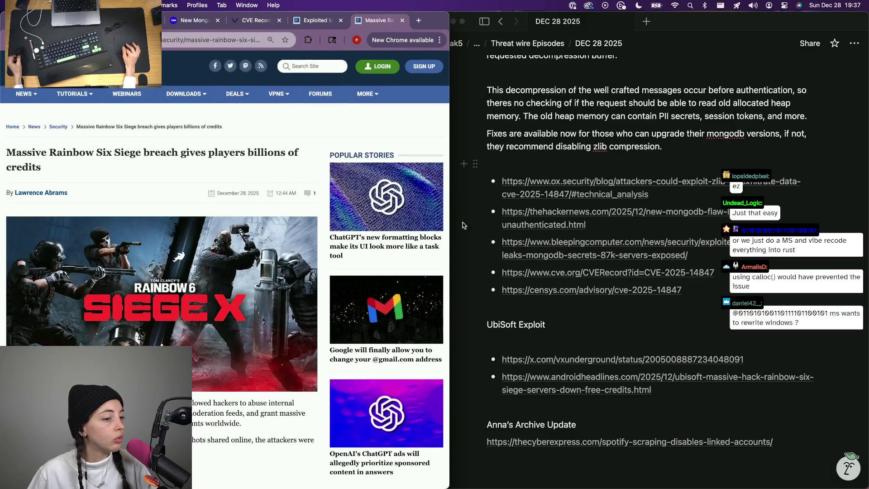
- Copy the breach article URL and undo the paste that landed on the previous UbiSoft link
left_click(204, 40)
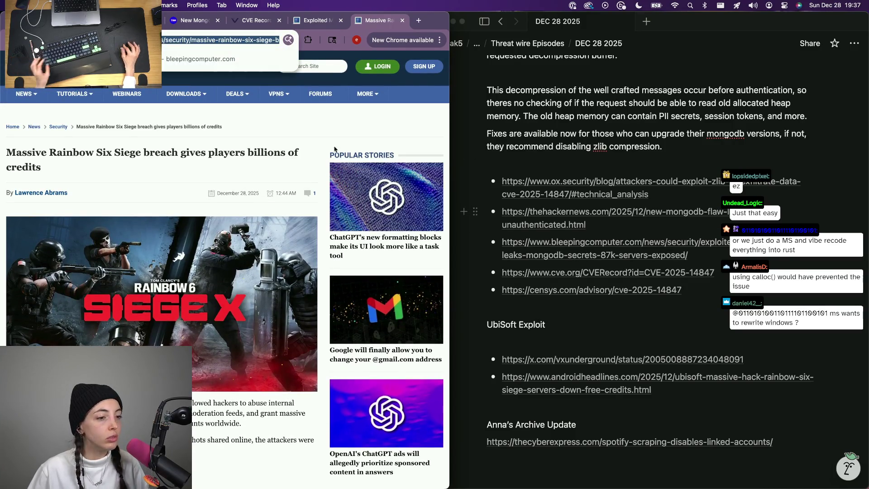
key("super+c")
left_click(669, 389)
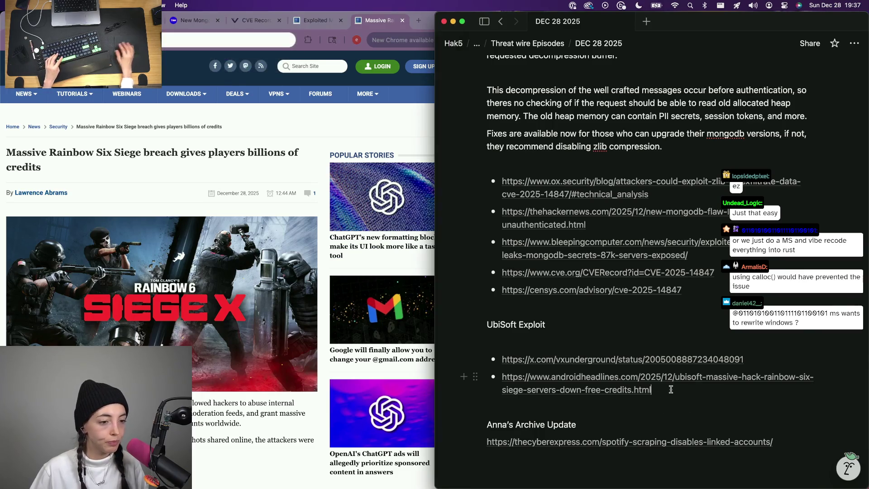
key("super+v")
key("Escape")
key("super+z")
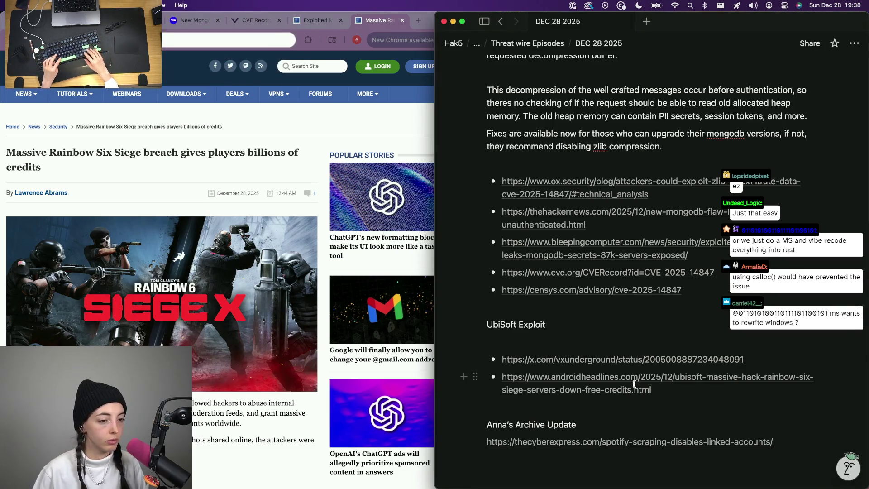
- Add the BleepingComputer breach article URL as a new bullet link under UbiSoft Exploit
key("Return")
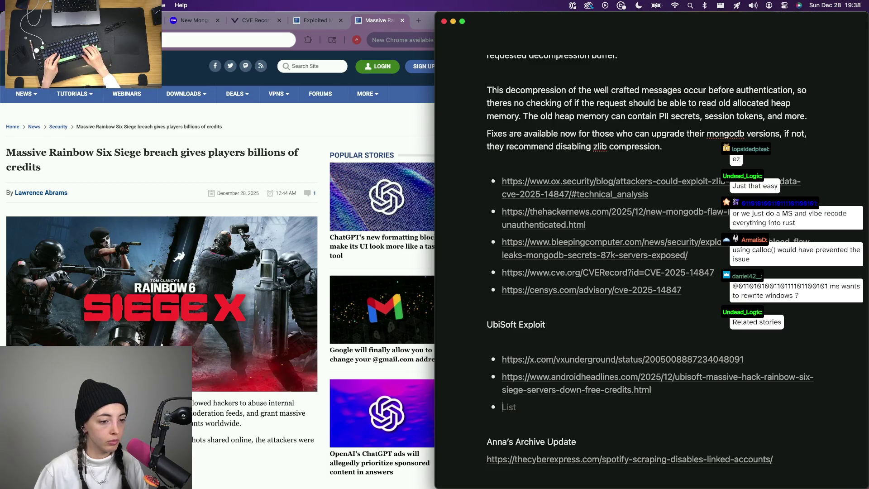
key("super+v")
key("Escape")
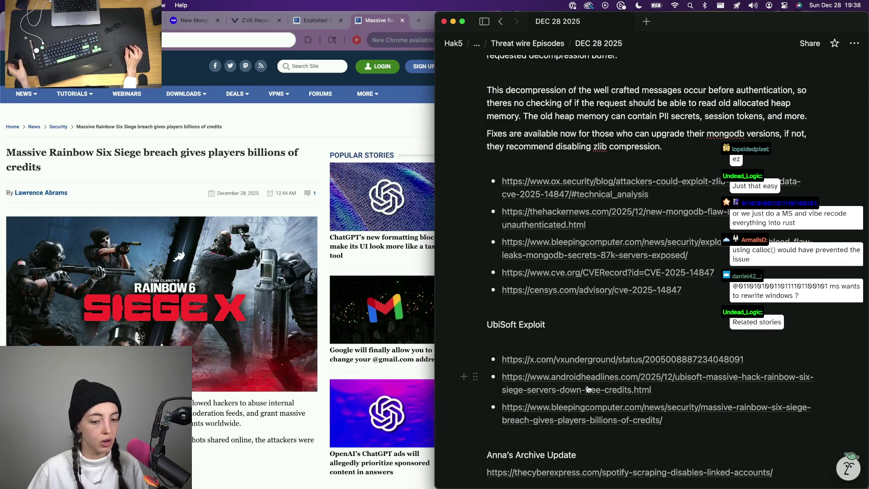
scroll(80, 304, "down", 3)
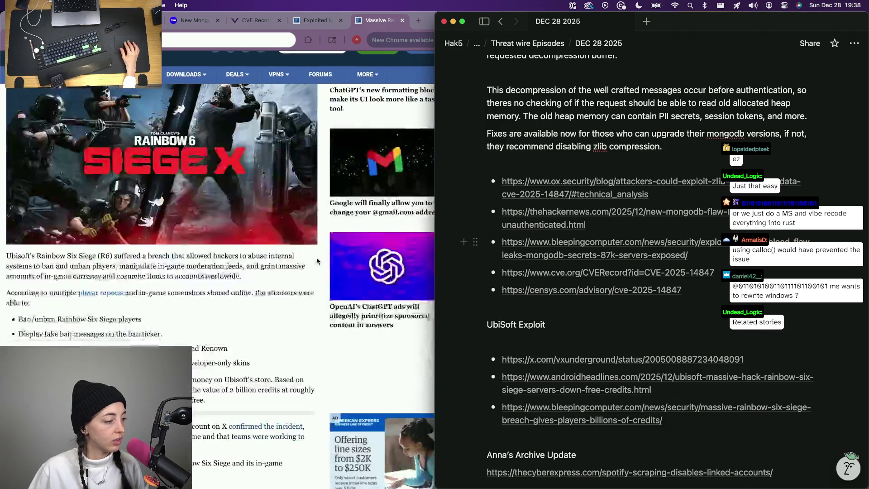
left_click(80, 303)
scroll(80, 304, "up", 5)
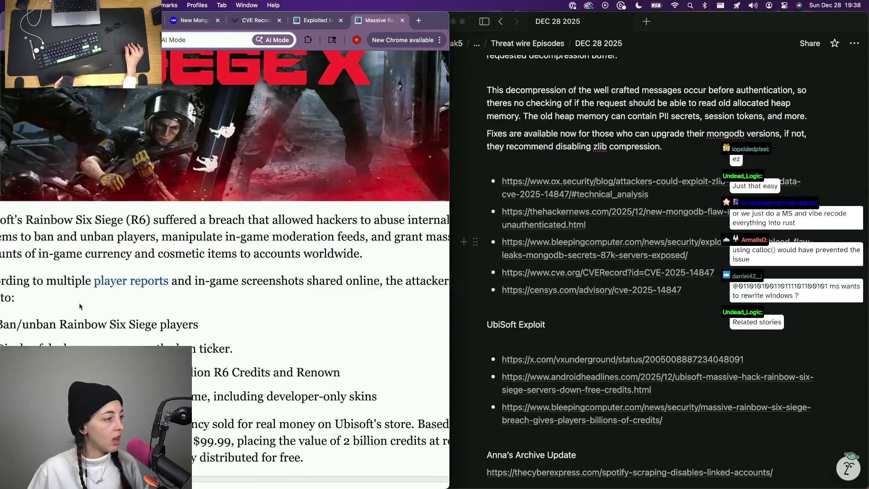
scroll(79, 307, "down", 3)
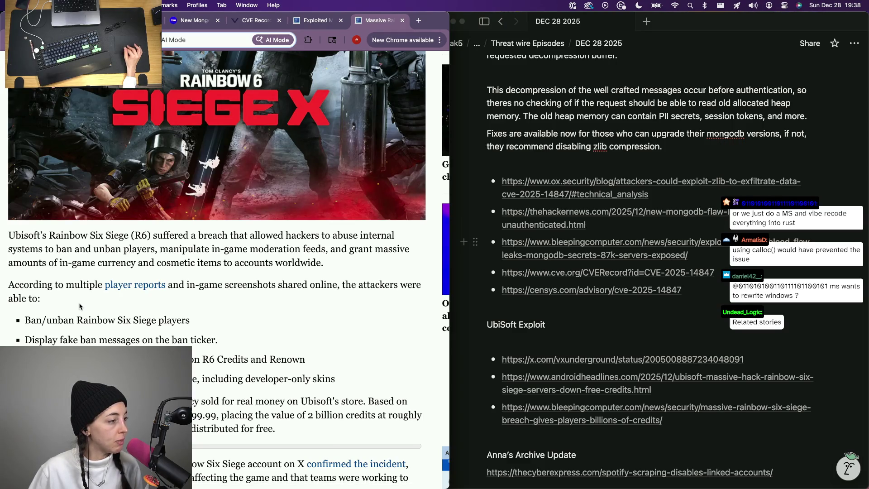
scroll(80, 307, "down", 2)
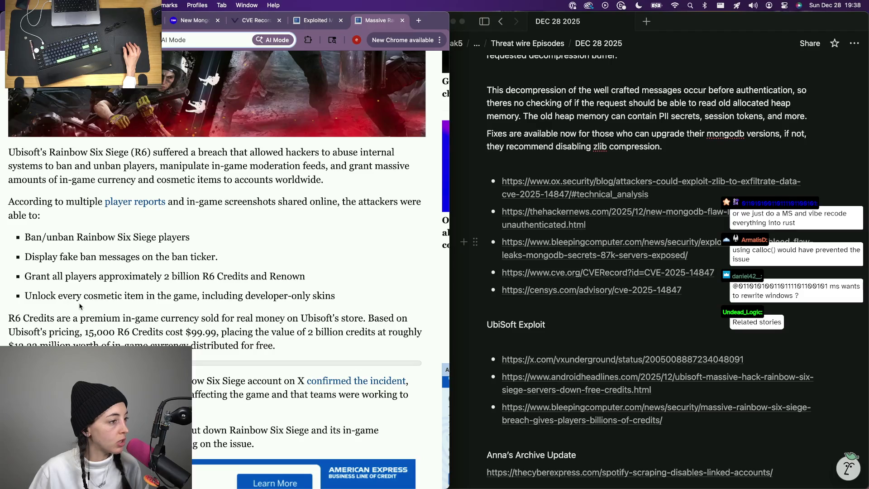
scroll(80, 307, "down", 1)
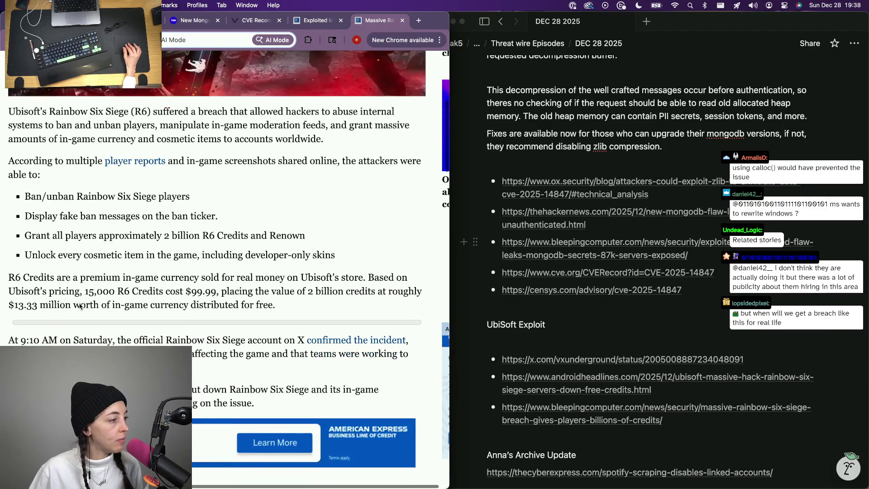
scroll(80, 306, "down", 1)
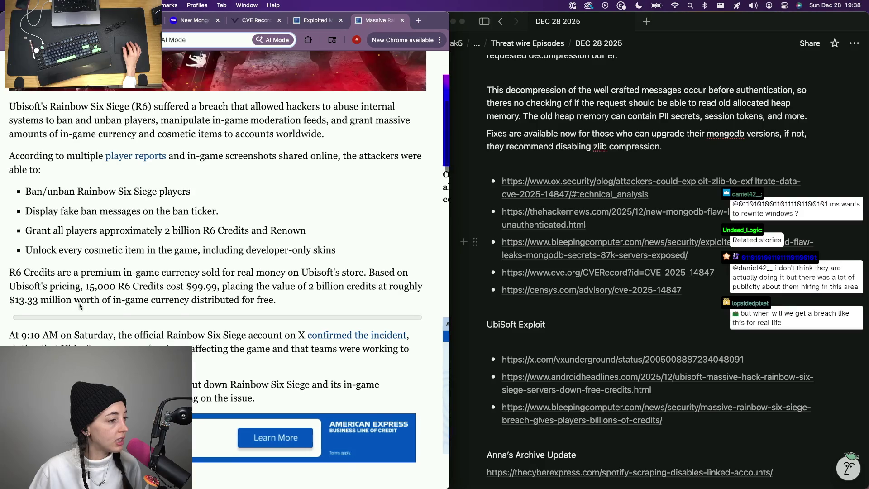
scroll(80, 306, "down", 2)
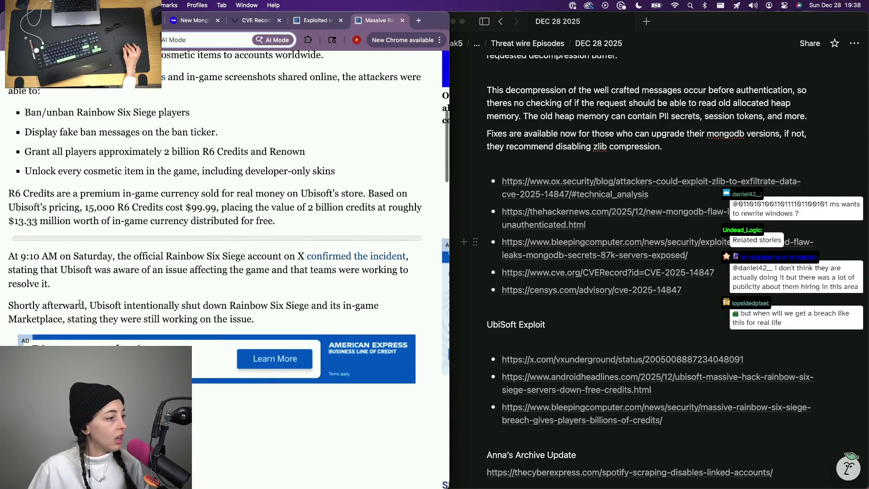
right_click(324, 259)
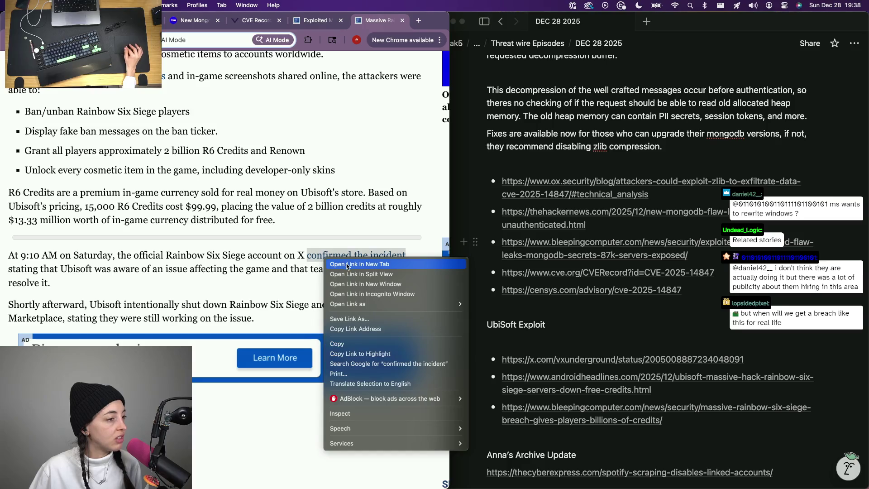
left_click(347, 264)
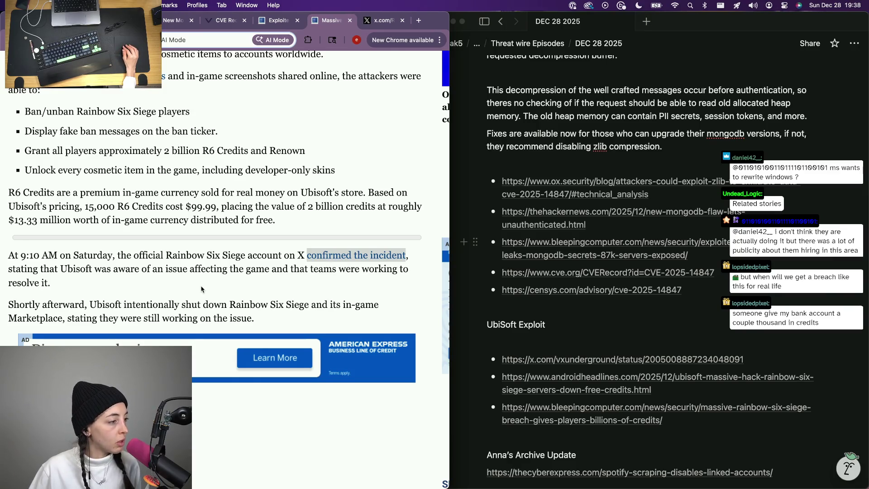
scroll(201, 289, "down", 2)
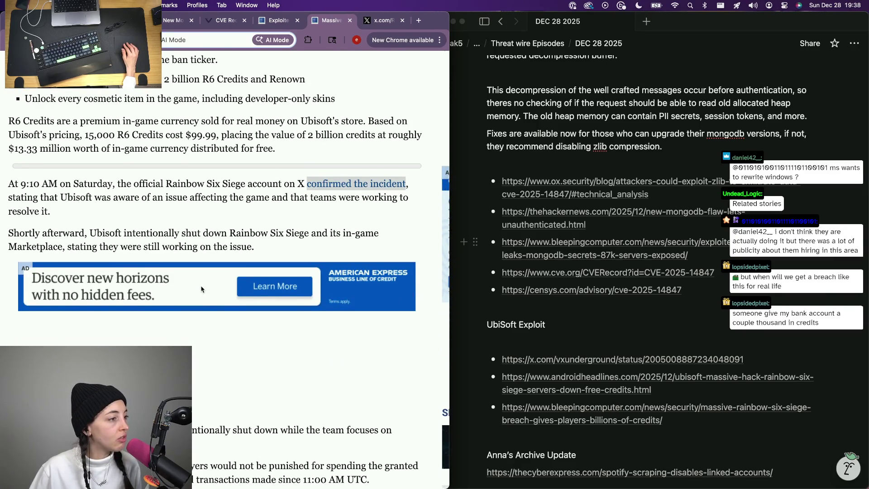
scroll(201, 289, "down", 1)
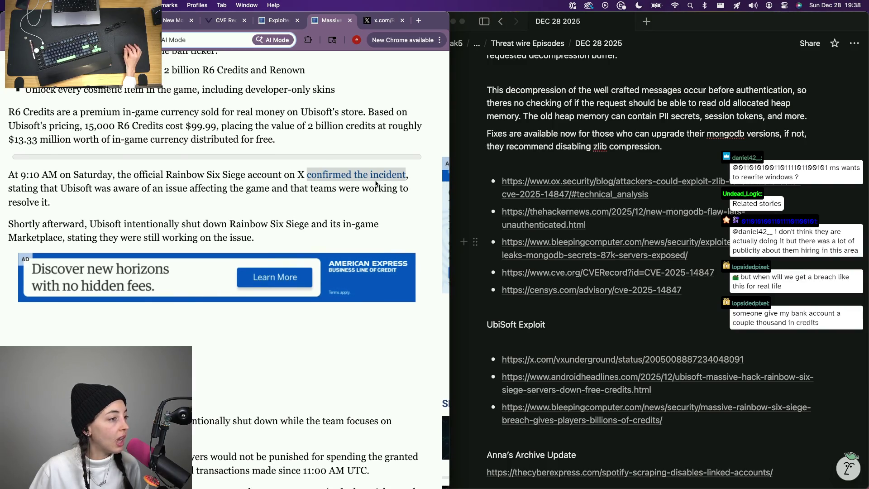
scroll(376, 184, "down", 1)
scroll(375, 184, "down", 1)
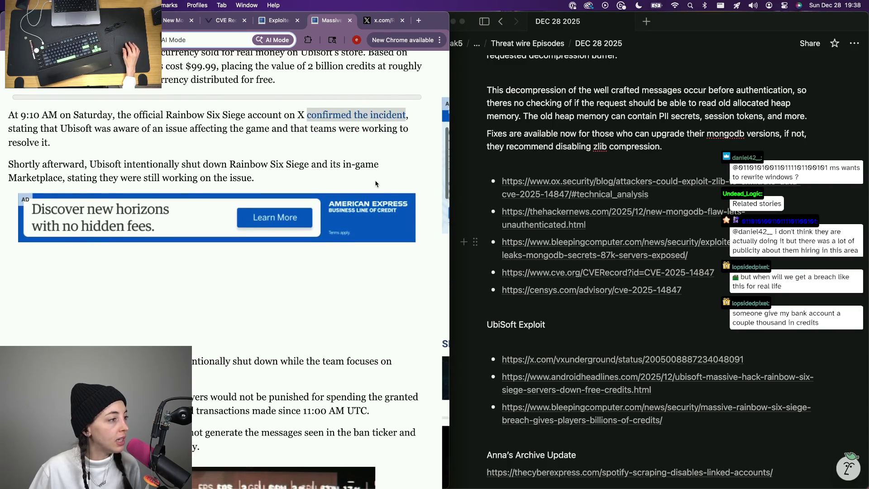
scroll(252, 305, "down", 2)
scroll(253, 307, "down", 1)
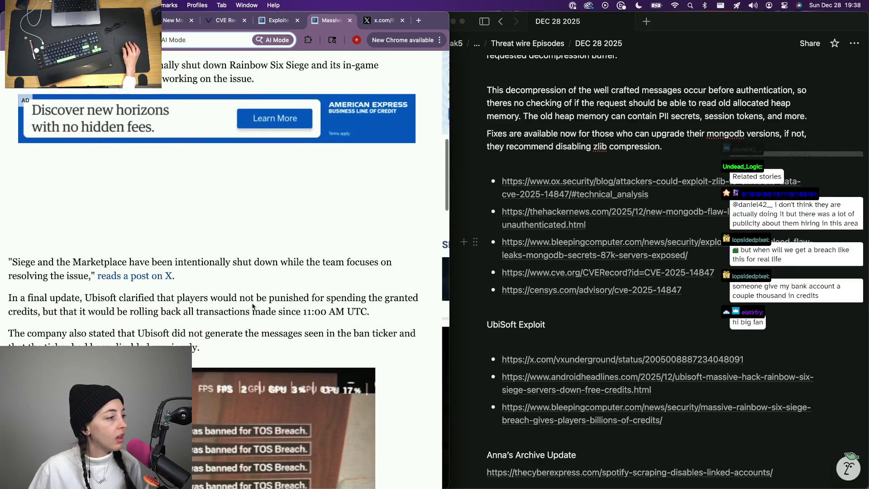
scroll(253, 307, "up", 1)
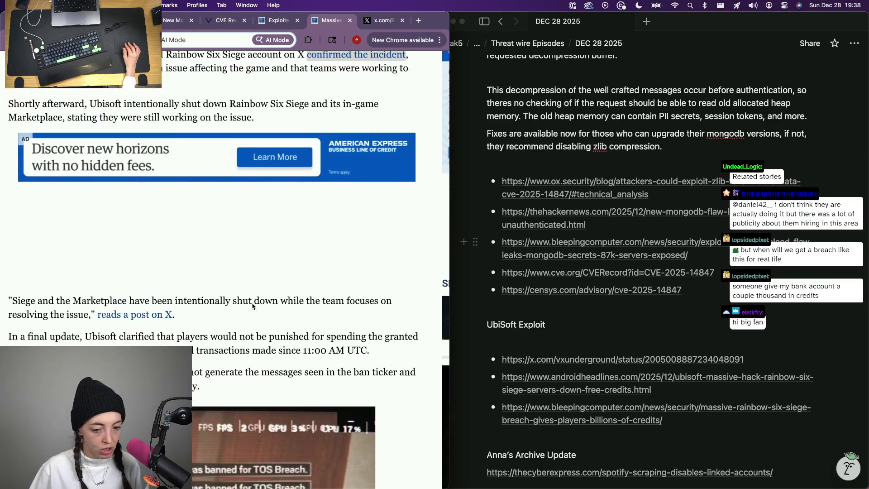
scroll(253, 307, "up", 1)
scroll(253, 305, "down", 2)
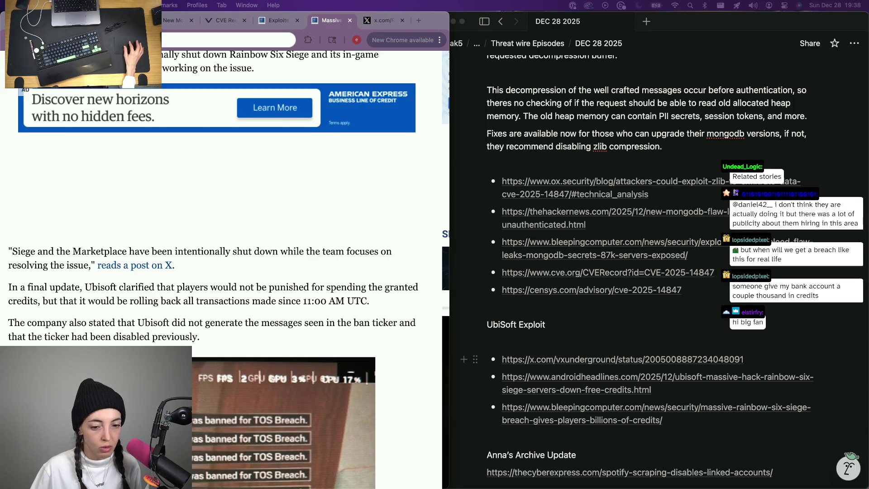
key("ctrl+Up")
key("ctrl+Up")
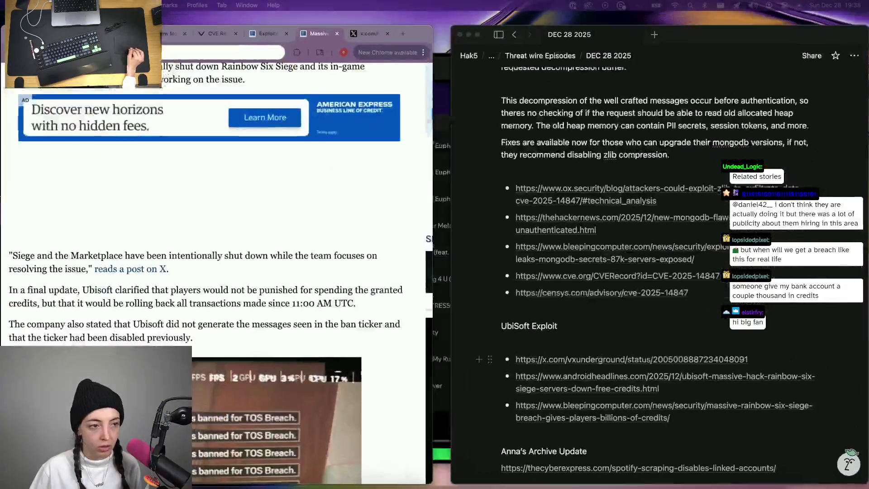
key("ctrl+Up")
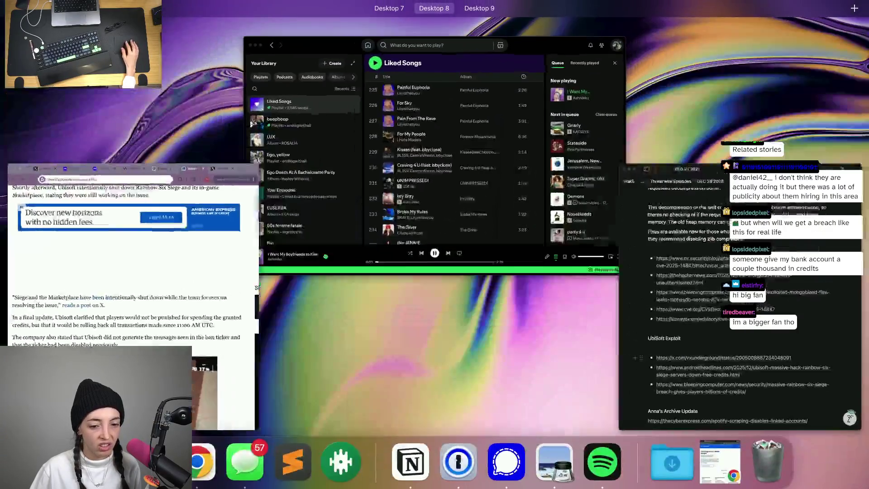
key("ctrl+Up")
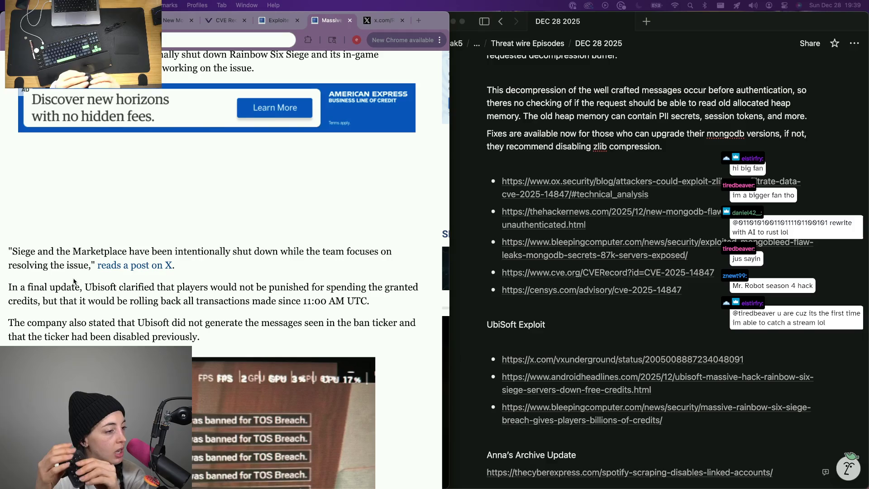
scroll(73, 281, "down", 3)
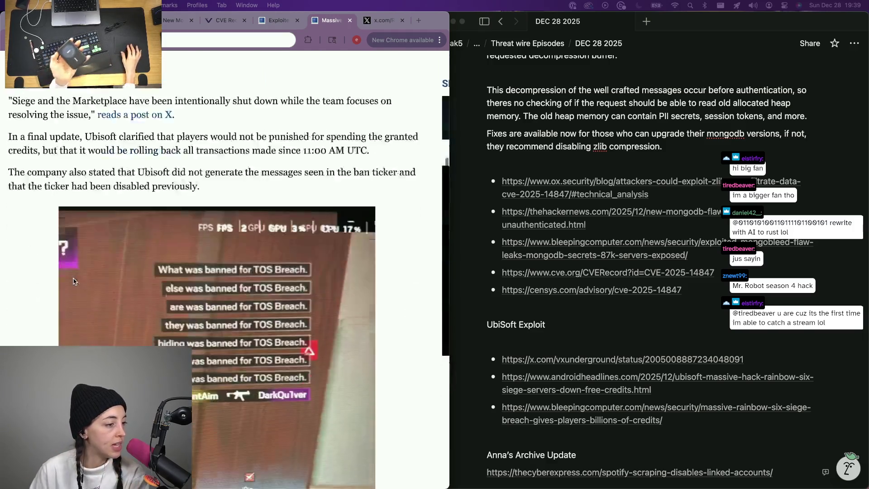
scroll(73, 281, "down", 2)
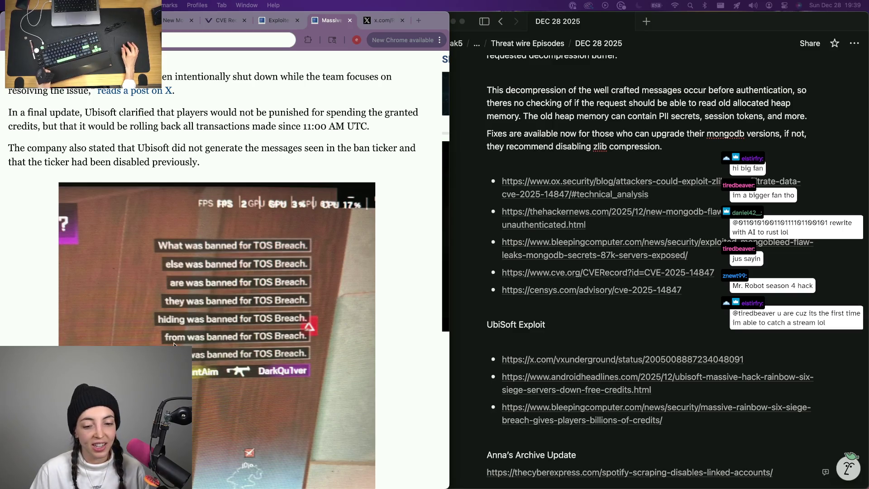
scroll(174, 345, "down", 5)
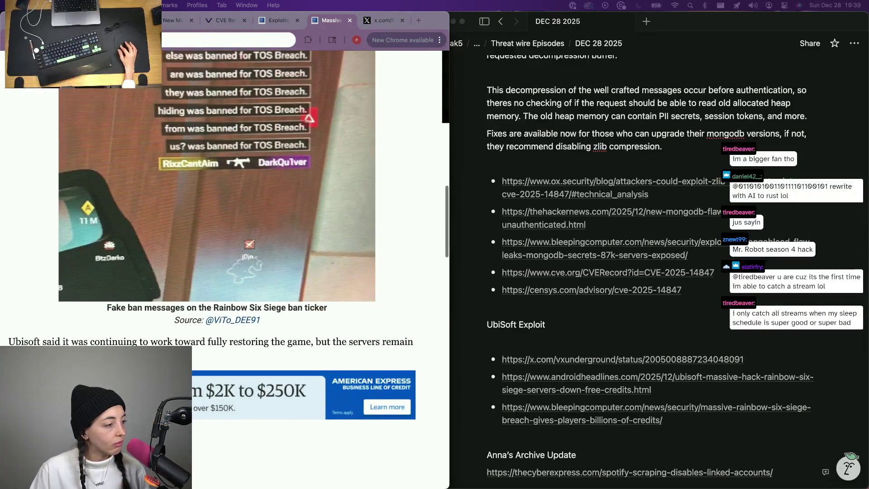
scroll(218, 272, "down", 5)
scroll(217, 272, "down", 2)
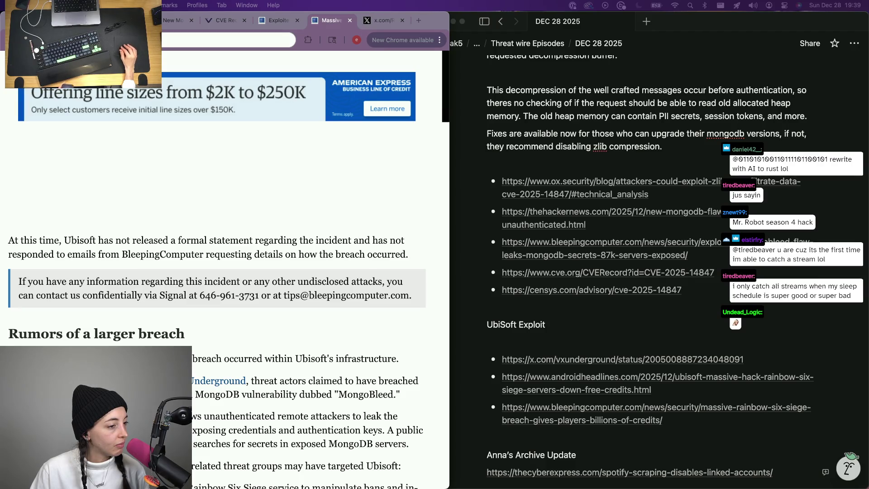
scroll(780, 399, "down", 3)
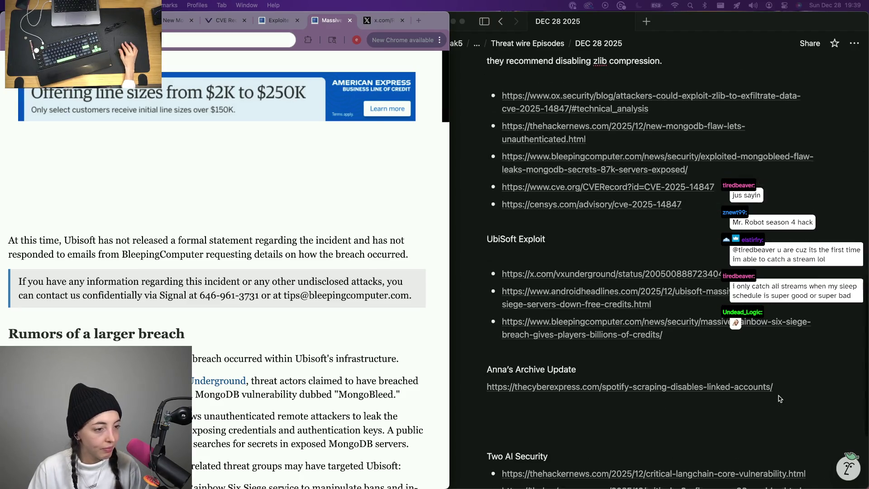
scroll(779, 399, "up", 1)
scroll(780, 399, "up", 5)
scroll(780, 398, "up", 2)
scroll(780, 398, "down", 3)
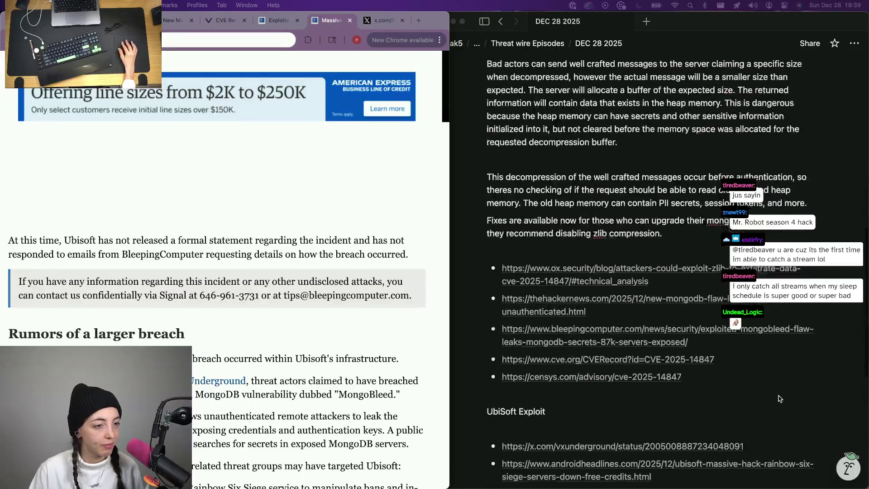
scroll(780, 398, "down", 1)
scroll(779, 398, "down", 2)
scroll(569, 362, "down", 1)
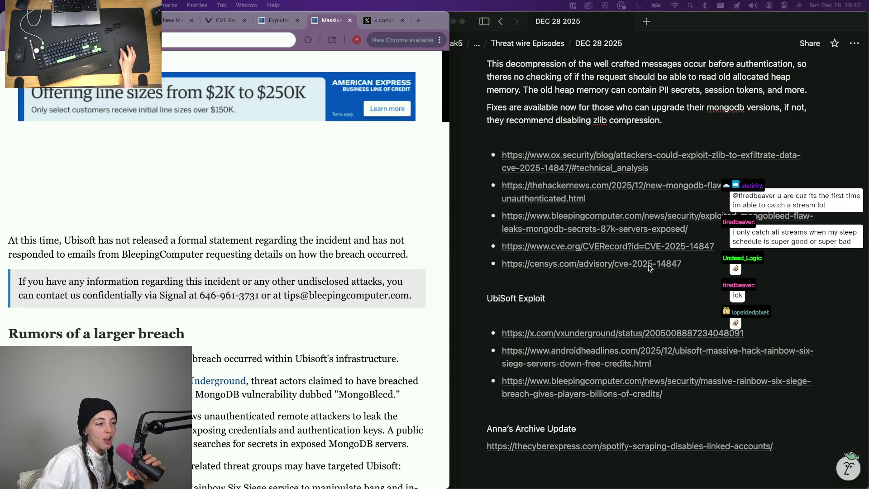
scroll(166, 340, "down", 3)
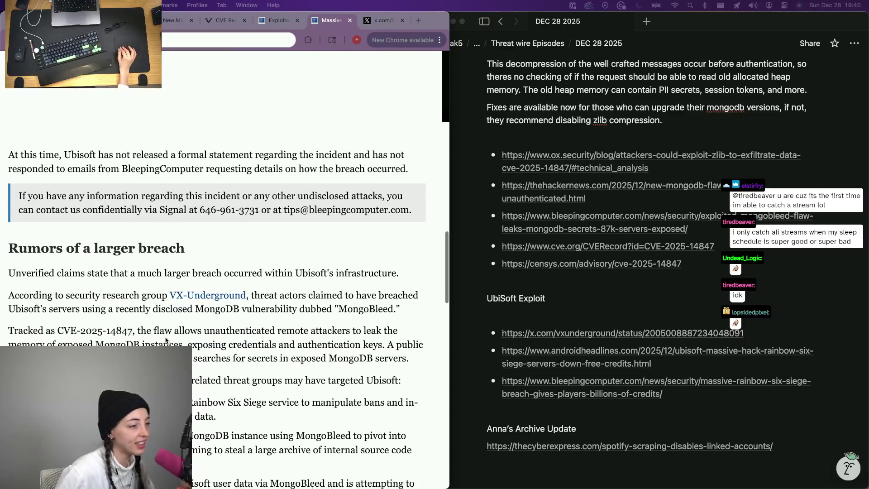
- Move through the X and CVE Record tabs to reach vx-underground's Ubisoft clarification post
key("ctrl+Tab")
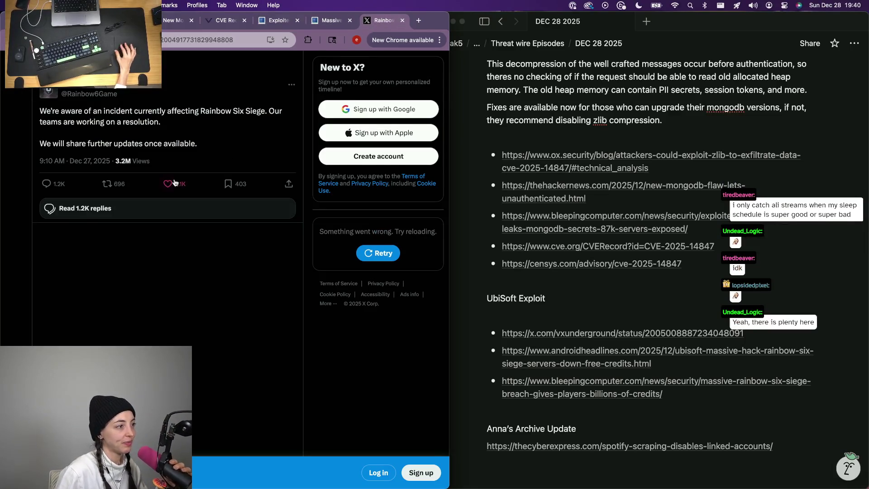
left_click(249, 21)
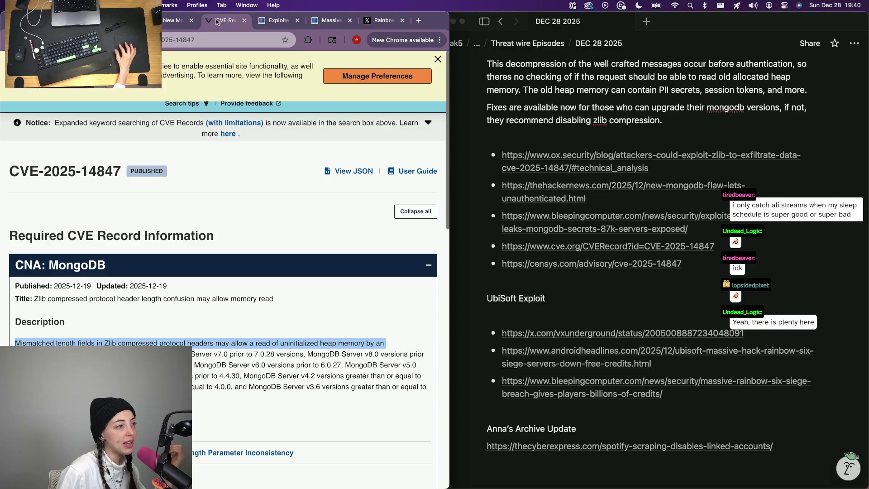
scroll(637, 220, "up", 2)
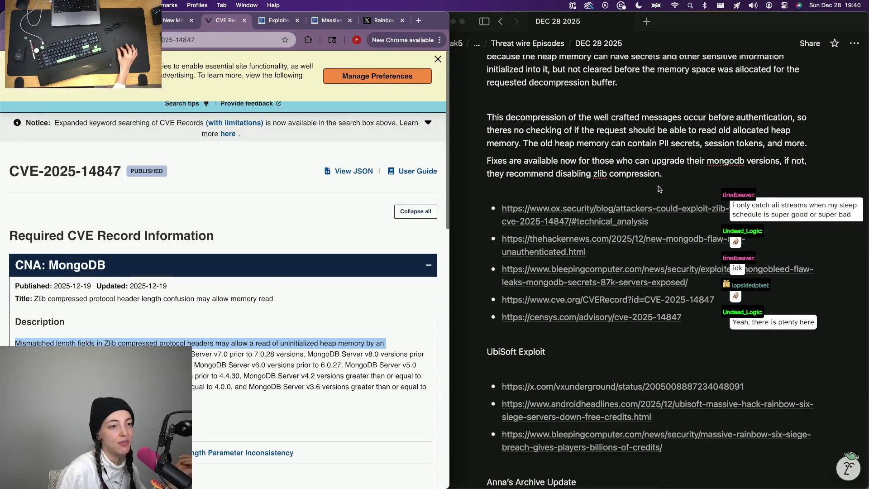
key("super+9")
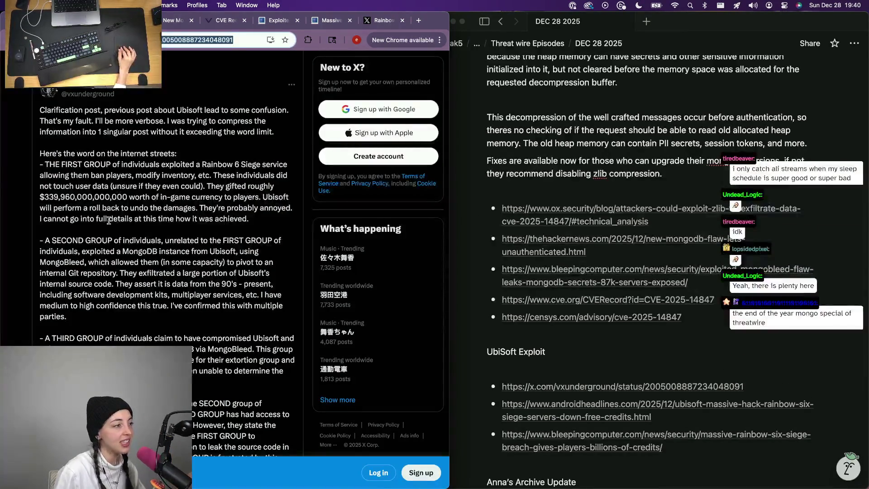
- Enlarge the clarification post and highlight the $339,960,000,000,000 in-game currency figure
key("super+equal")
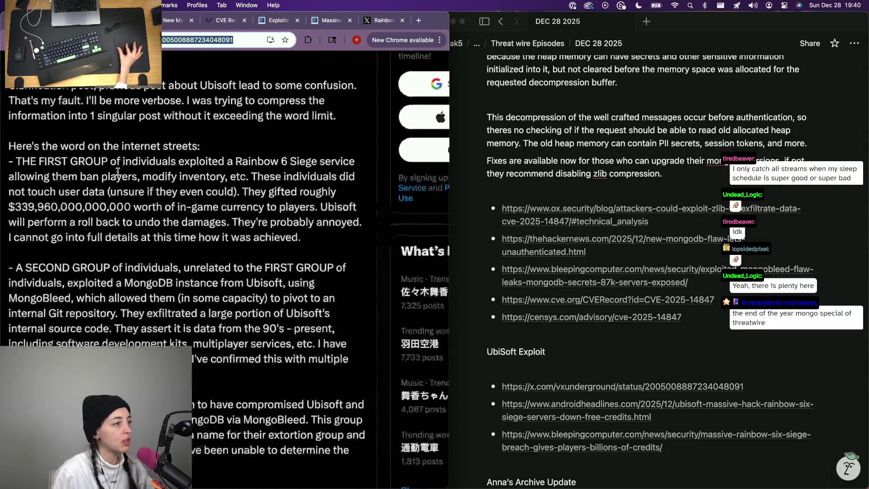
key("super+equal")
key("super+equal")
scroll(117, 172, "right", 3)
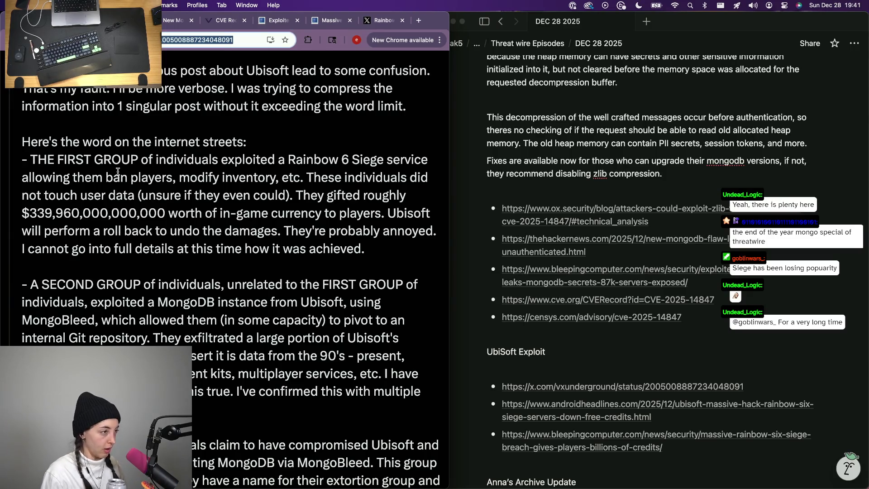
double_click(159, 213)
left_click_drag(139, 213, 31, 216)
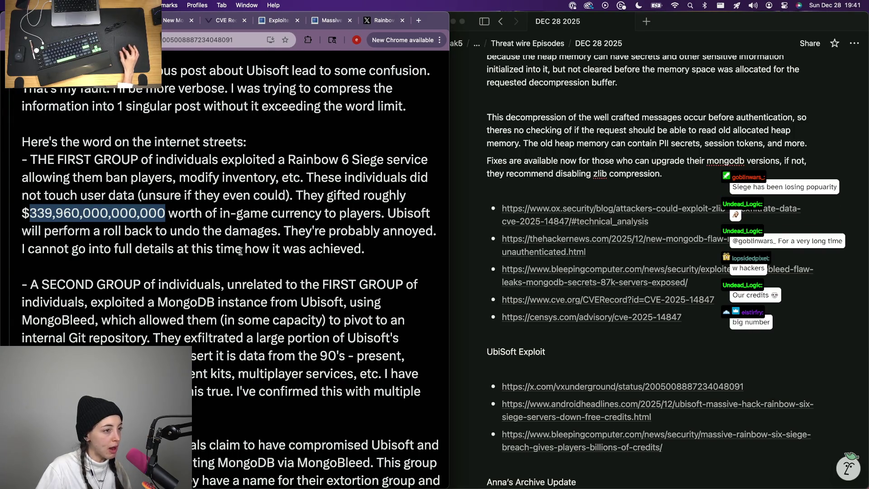
scroll(171, 306, "down", 1)
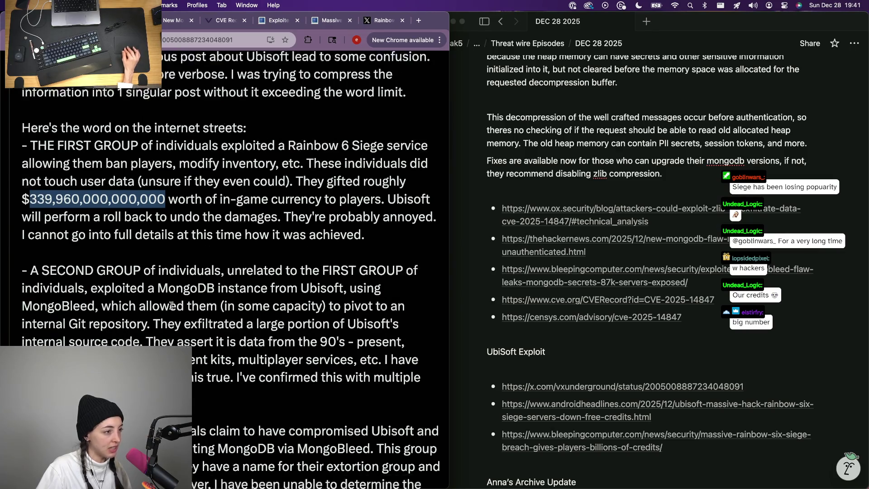
scroll(171, 306, "down", 2)
scroll(172, 305, "down", 1)
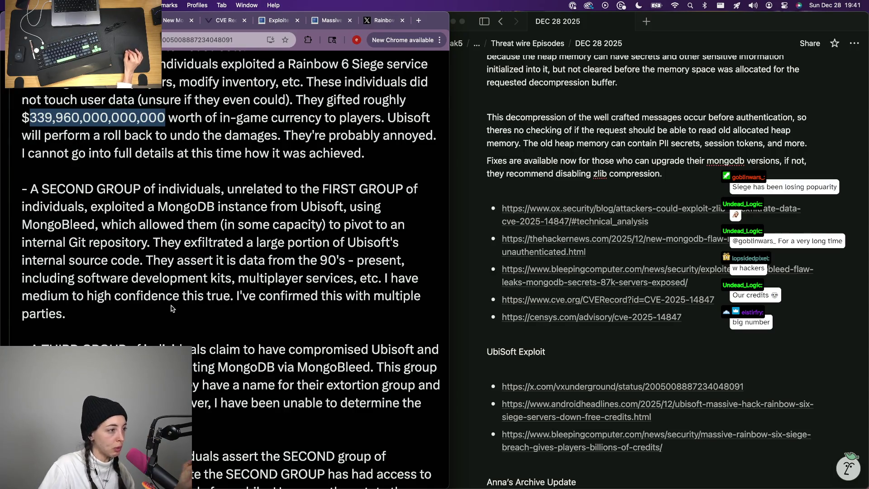
scroll(171, 309, "down", 1)
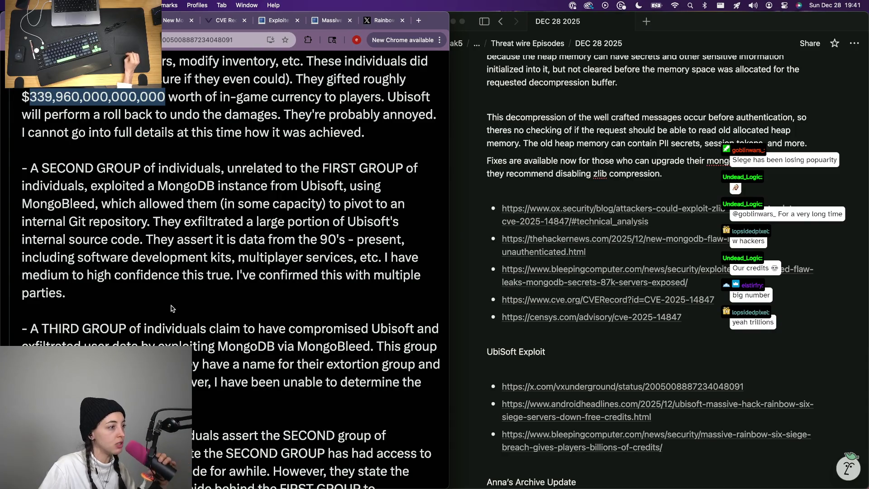
- Delete the 'At the time of writing' no-active-exploitation sentence from the MongoDB notes, then return to the browser
left_click(756, 189)
scroll(733, 183, "up", 8)
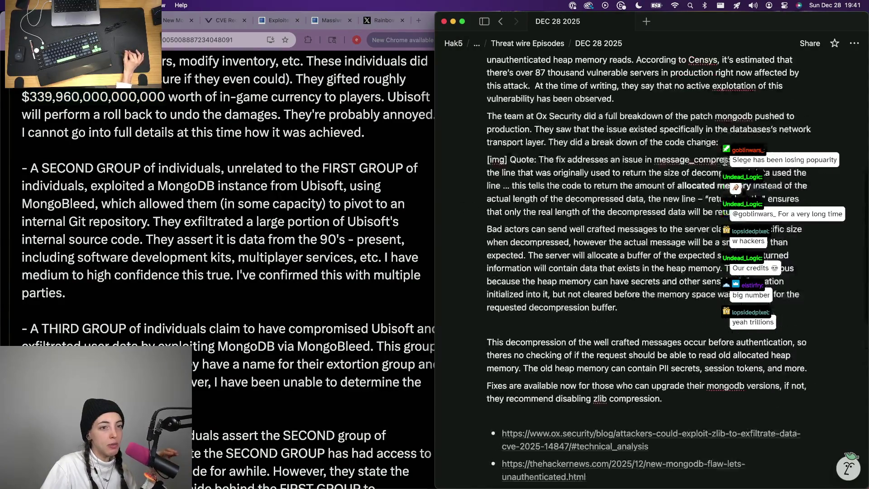
left_click_drag(715, 173, 535, 169)
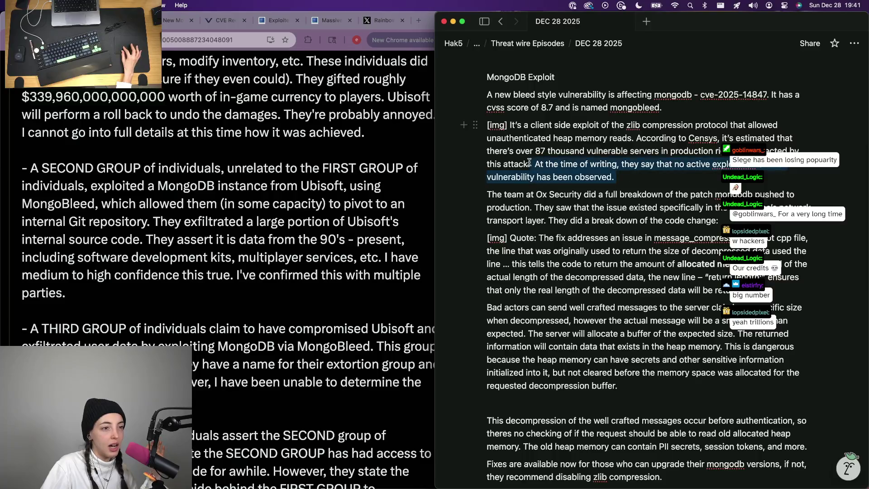
key("BackSpace")
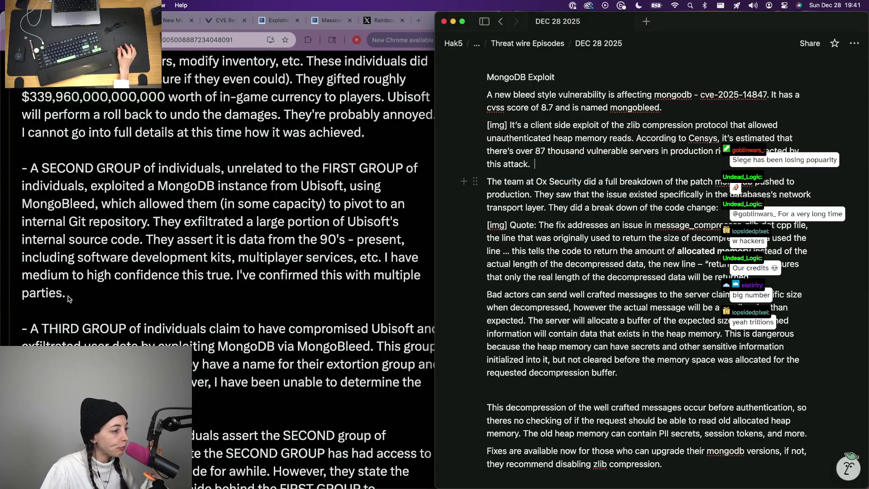
scroll(66, 296, "down", 2)
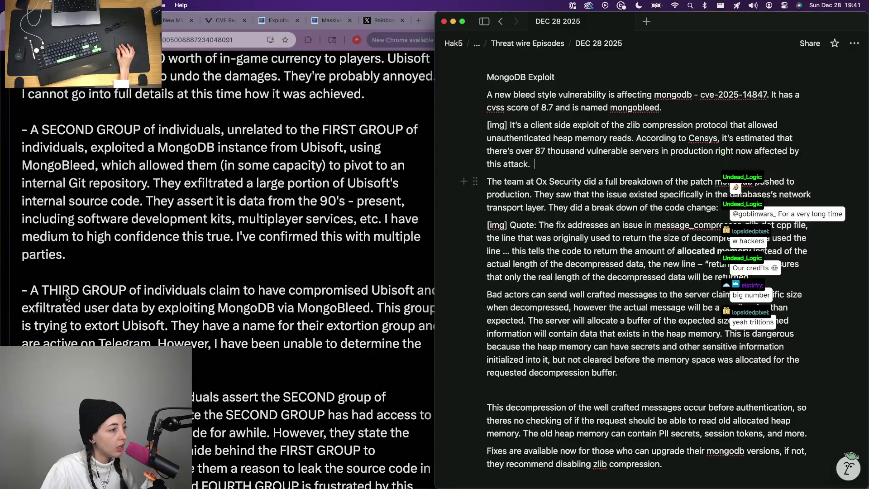
scroll(67, 296, "down", 1)
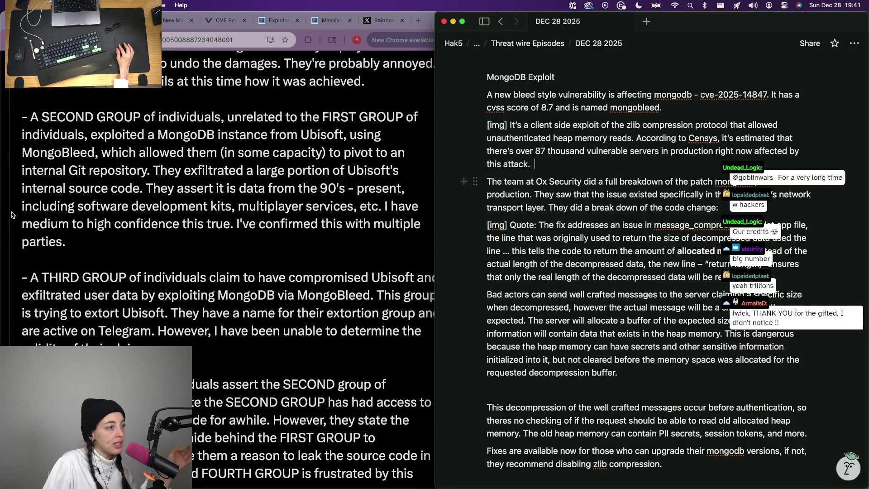
scroll(225, 206, "down", 1)
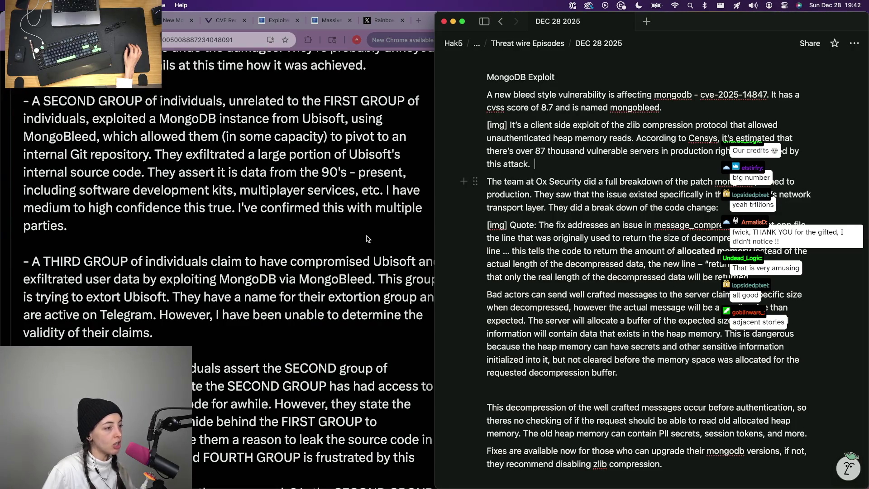
left_click(245, 273)
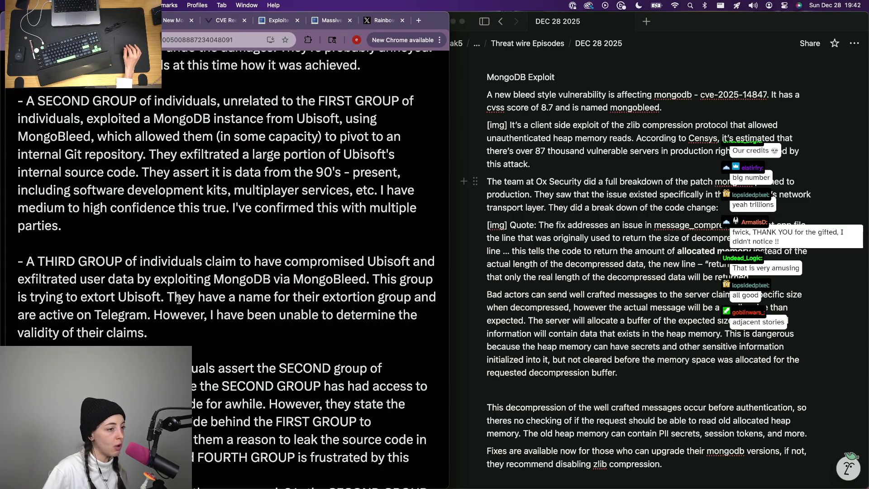
scroll(179, 300, "down", 2)
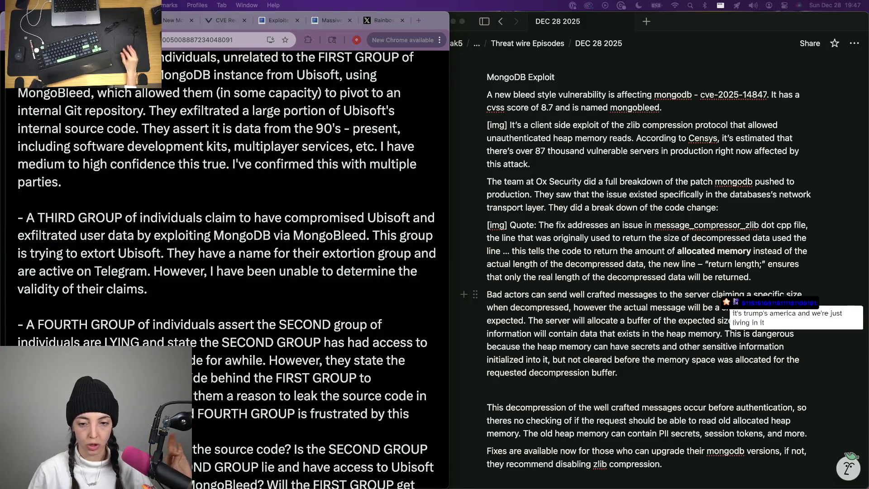
- View the straw-hat MongoDB character image in Preview and put it away
double_click(854, 484)
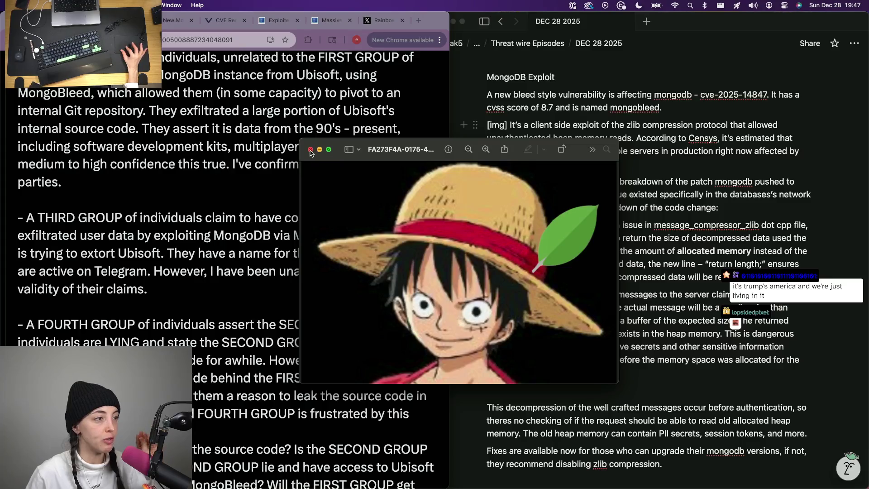
key("super+Tab")
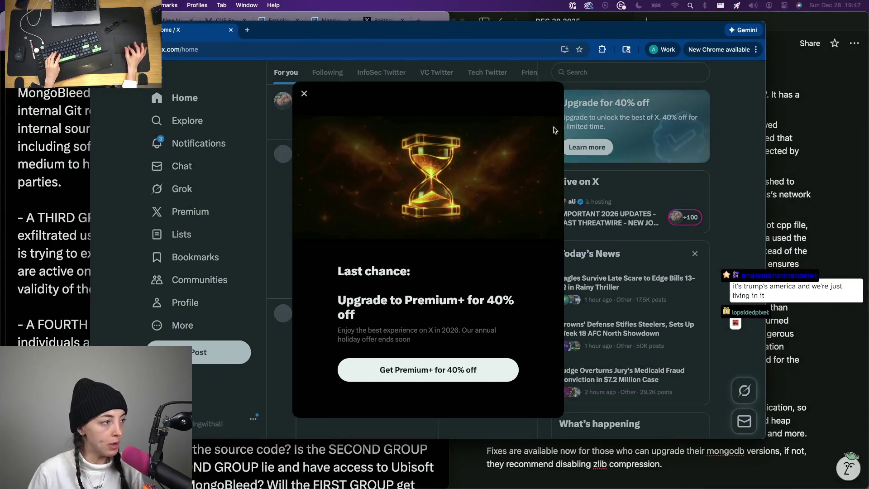
- Dismiss the Premium offer and search X for 'mongobleed'
key("Escape")
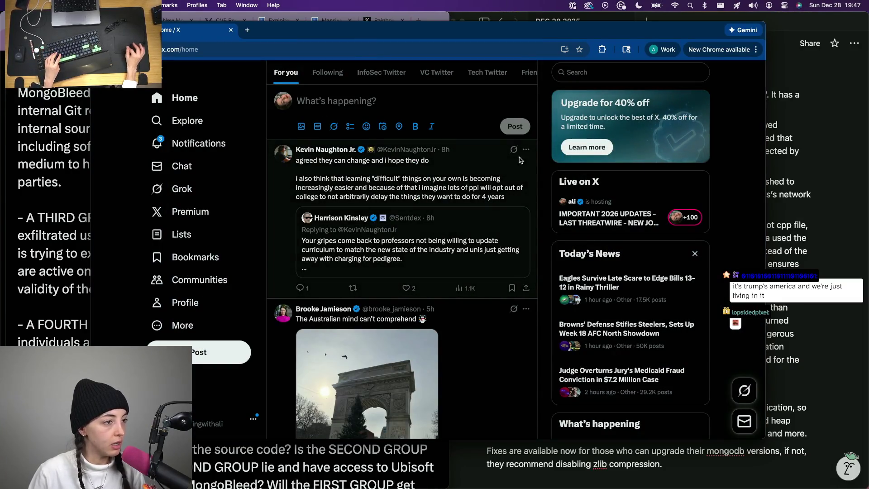
left_click(607, 72)
type("mongob")
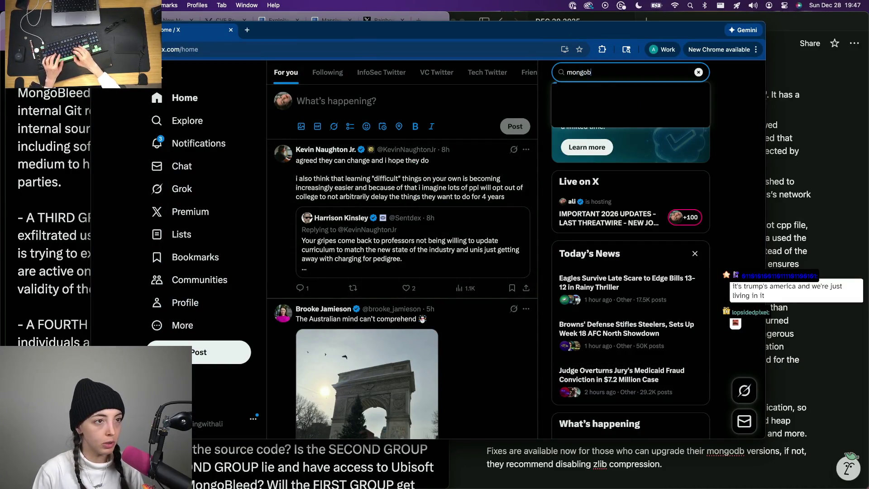
type("leed")
key("Return")
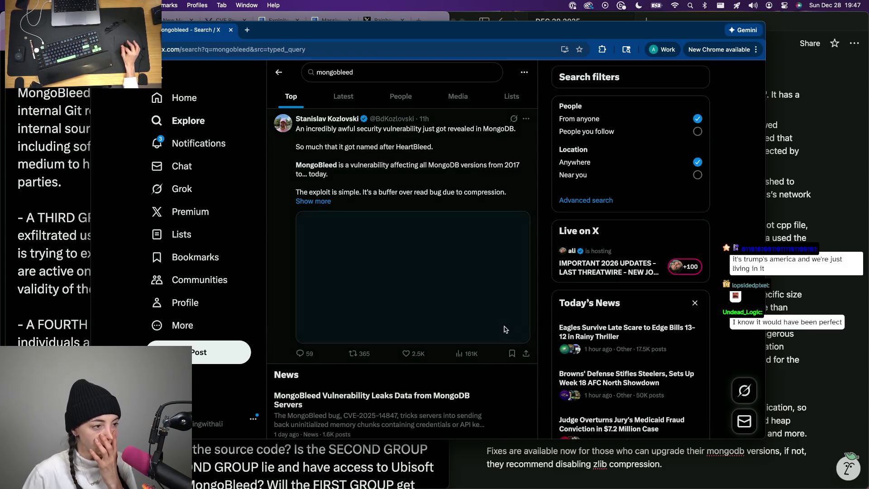
scroll(504, 329, "down", 2)
scroll(355, 307, "down", 4)
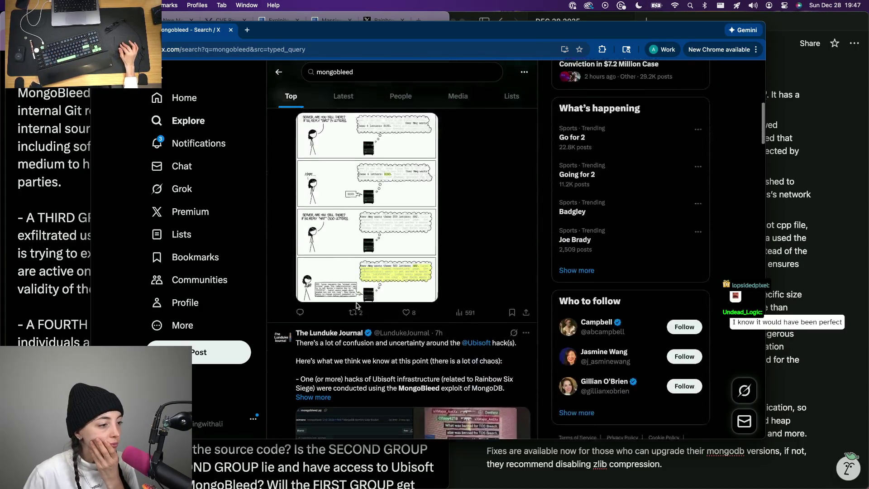
scroll(355, 307, "down", 2)
scroll(326, 288, "down", 2)
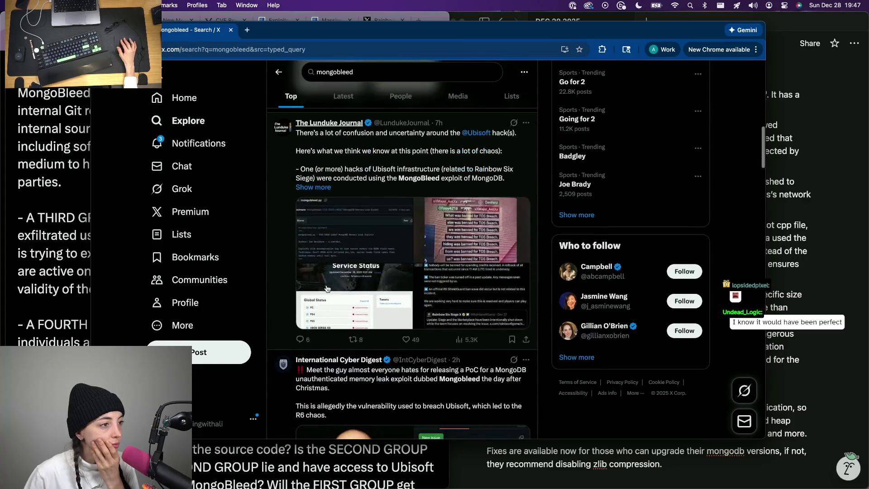
scroll(327, 288, "down", 1)
scroll(327, 289, "down", 2)
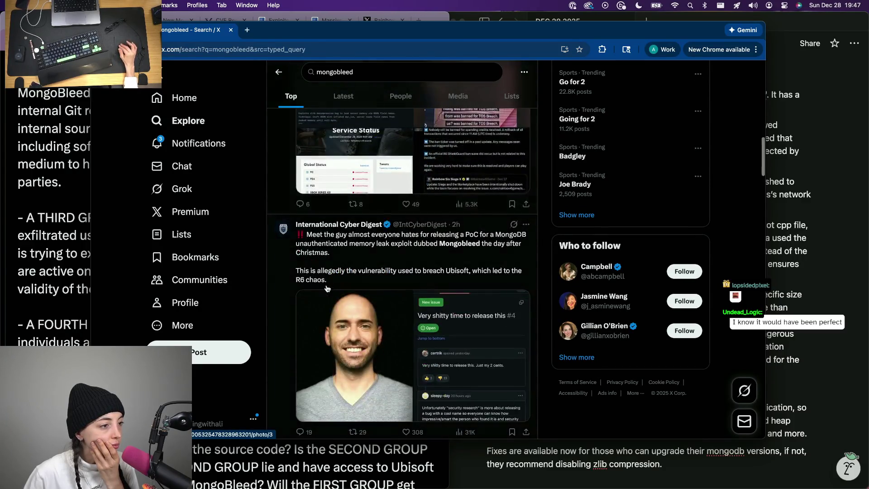
scroll(327, 289, "down", 3)
scroll(326, 289, "down", 3)
scroll(327, 289, "up", 3)
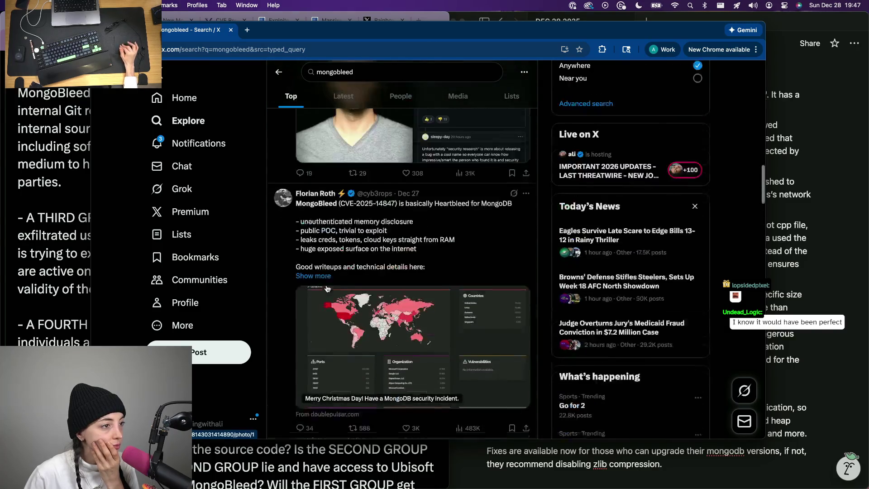
scroll(327, 289, "up", 1)
scroll(326, 289, "down", 1)
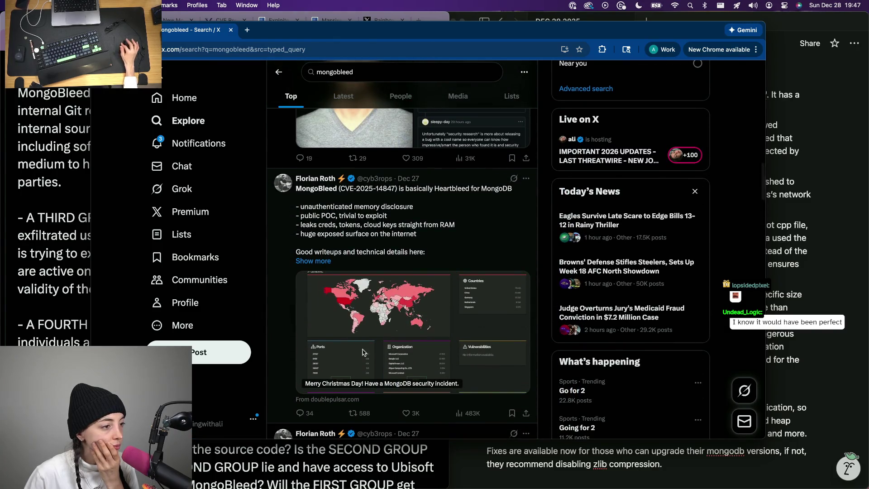
scroll(349, 417, "up", 5)
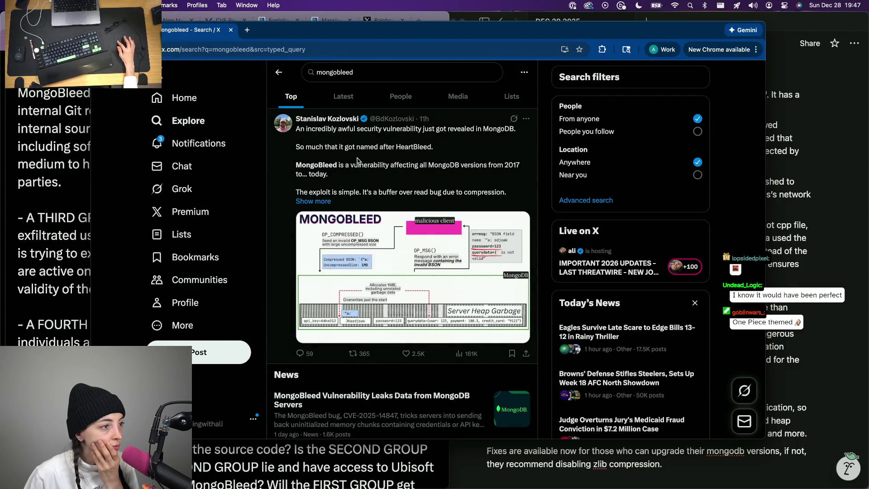
scroll(324, 201, "down", 2)
scroll(324, 202, "up", 2)
- Expand the Kozlovski explainer and Florian Roth's CVE-2025-14847 post, bringing up its repost options
left_click(322, 201)
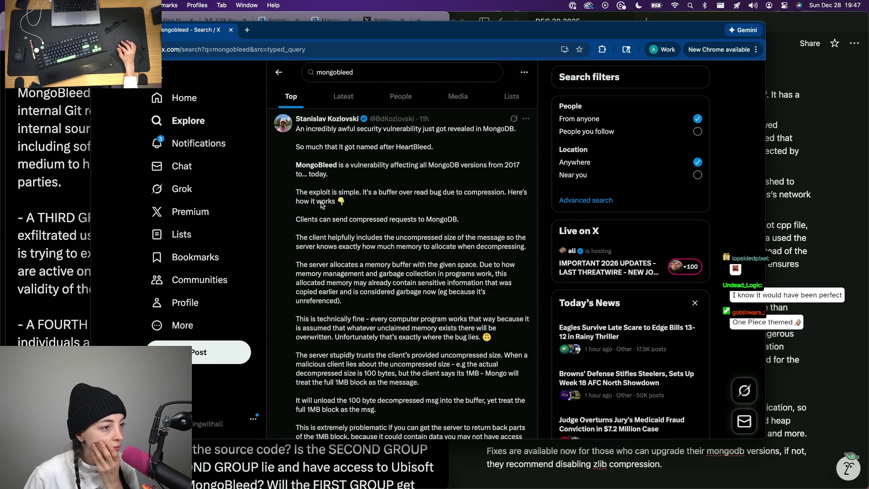
scroll(323, 205, "down", 5)
scroll(332, 218, "down", 5)
scroll(343, 230, "down", 5)
scroll(353, 247, "down", 5)
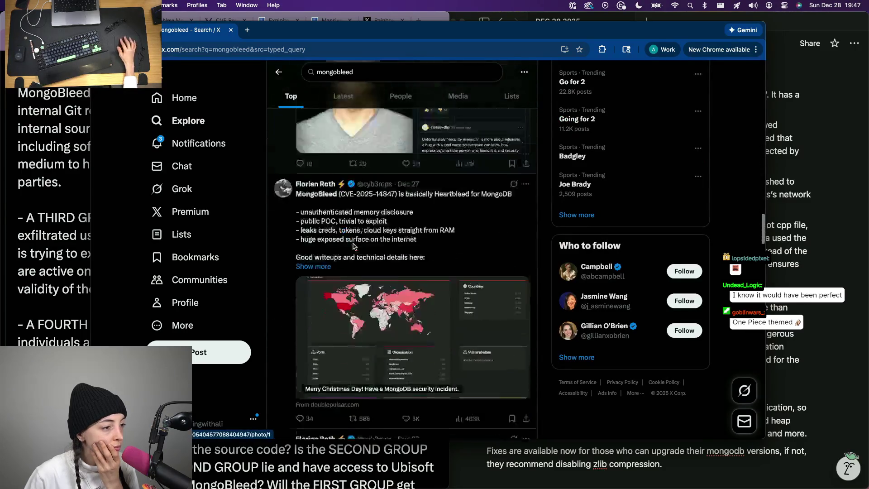
scroll(353, 247, "down", 2)
scroll(322, 181, "up", 1)
left_click(315, 192)
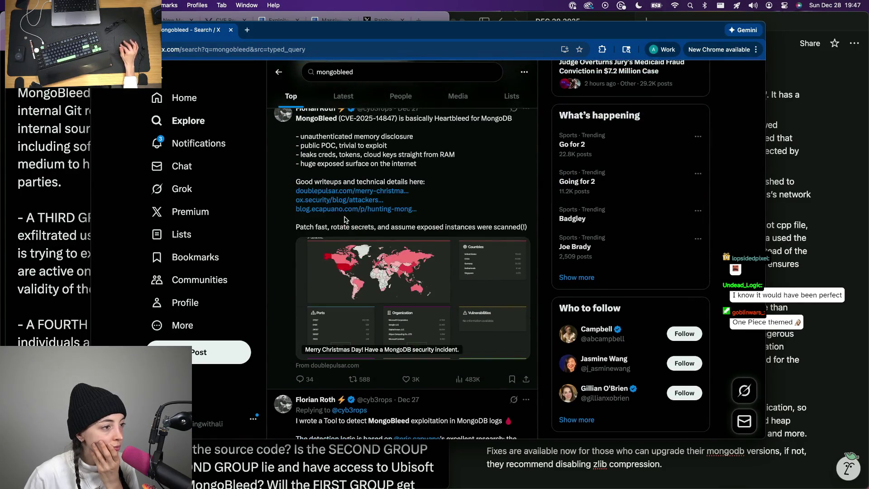
scroll(339, 272, "down", 1)
left_click(367, 368)
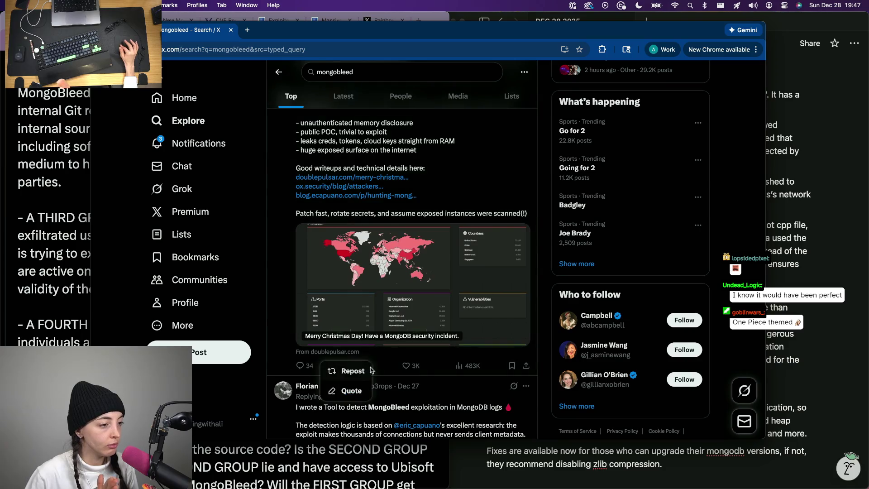
- Start a quote of Florian Roth's post, erase the draft comment and close it without posting
left_click(351, 391)
type("im")
key("BackSpace")
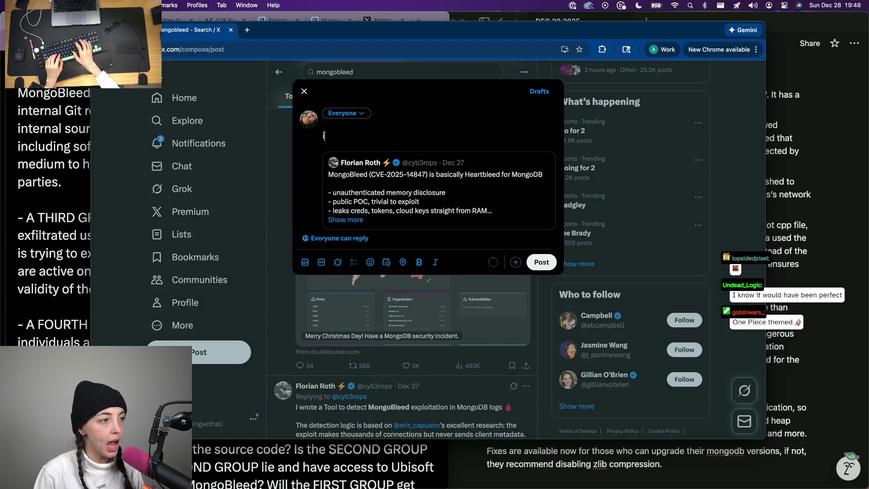
type(" am SICK to")
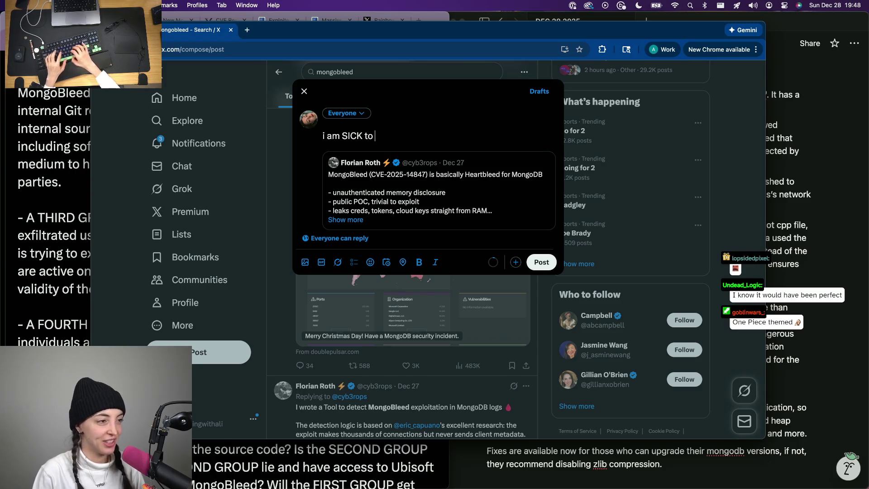
type(" my stoc")
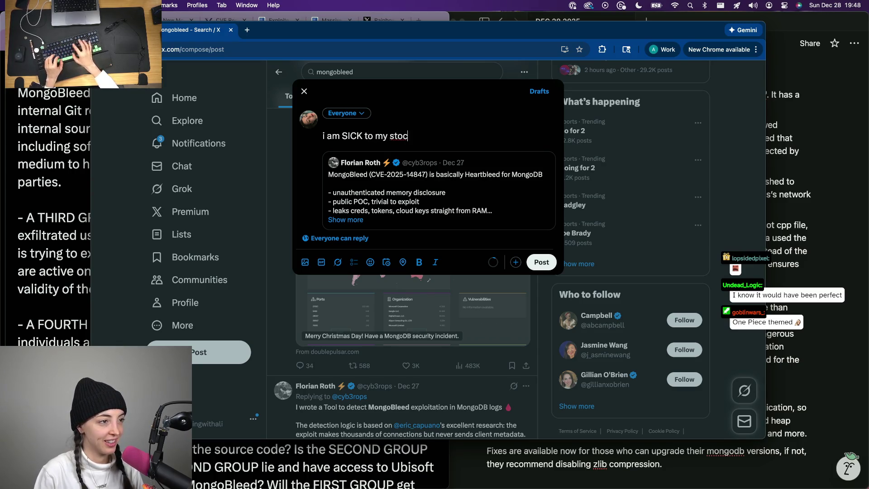
key("BackSpace")
key("BackSpace")
key("BackSpace")
key("BackSpace")
key("BackSpace")
key("BackSpace")
key("BackSpace")
key("BackSpace")
type("that it")
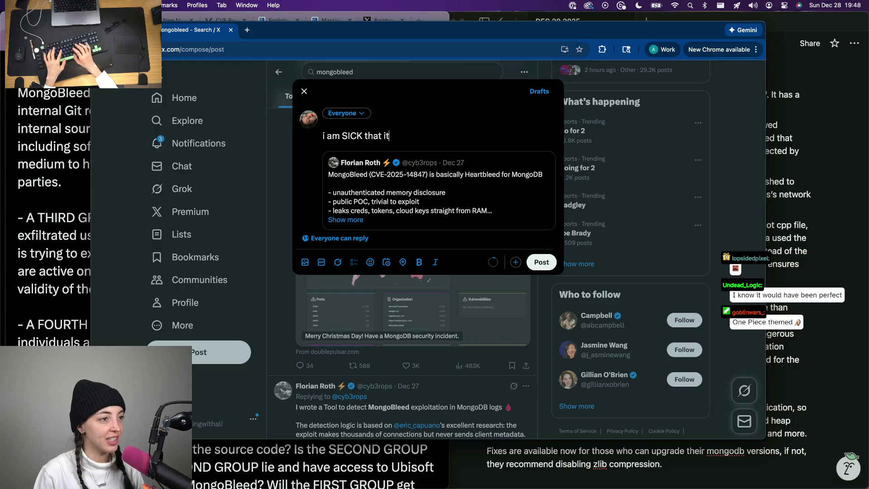
type("s called")
key("super+a")
key("BackSpace")
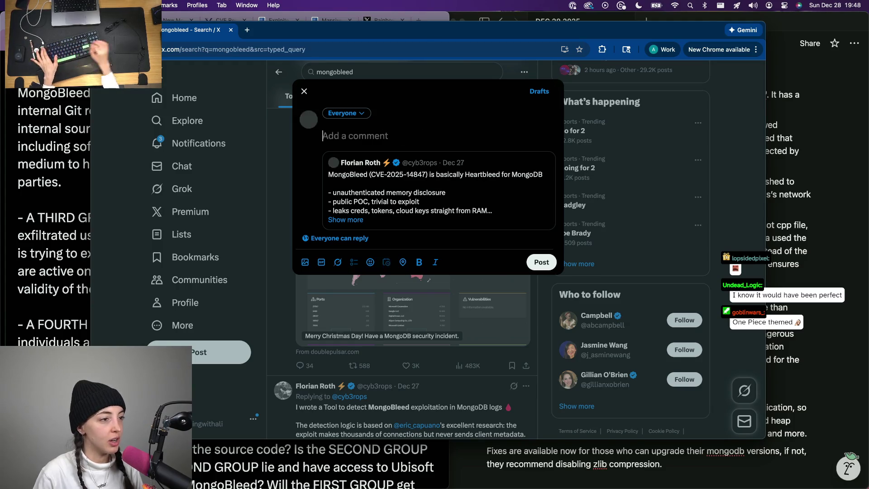
key("Escape")
scroll(326, 278, "down", 5)
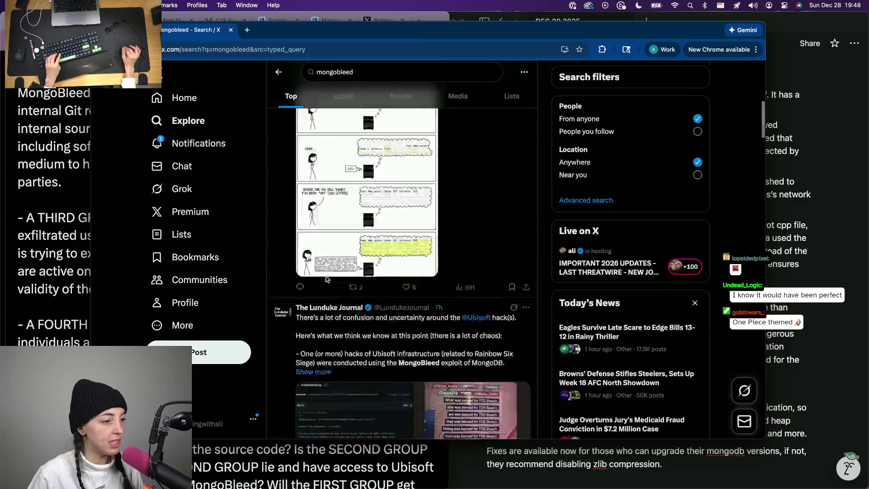
scroll(327, 278, "down", 5)
scroll(327, 278, "down", 1)
scroll(327, 278, "down", 5)
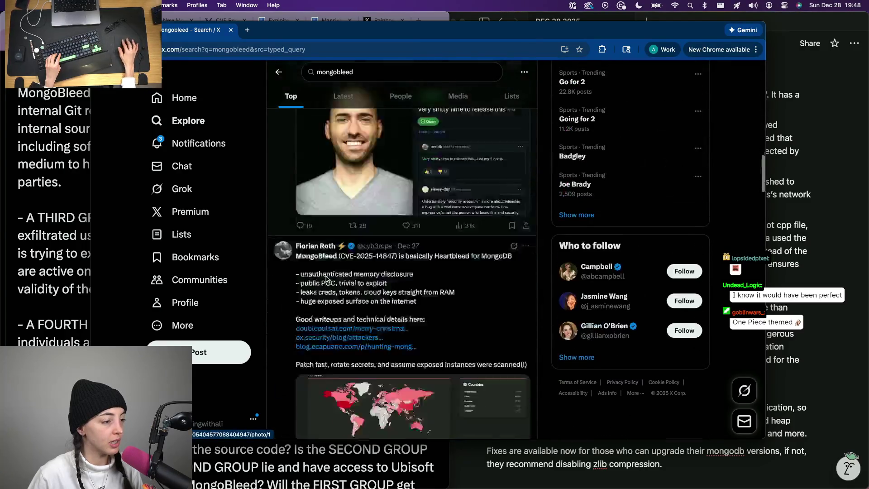
scroll(326, 279, "down", 3)
scroll(326, 278, "down", 2)
scroll(326, 279, "down", 3)
scroll(325, 279, "down", 1)
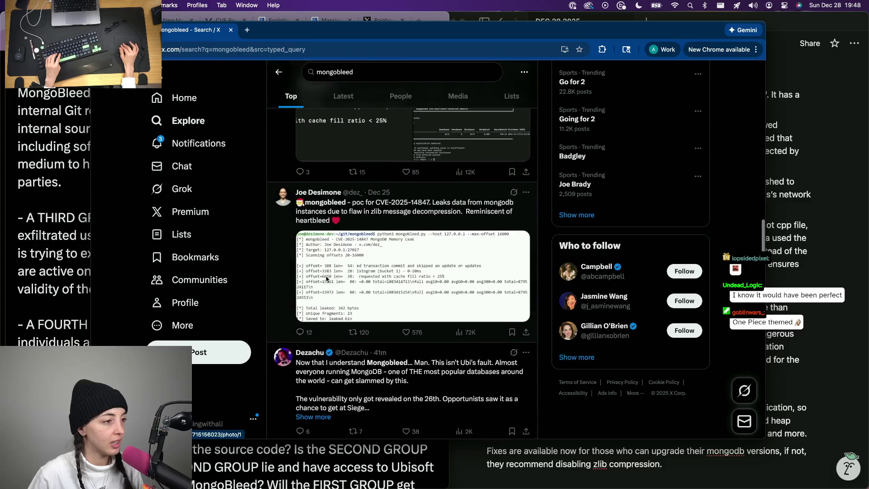
scroll(326, 280, "down", 1)
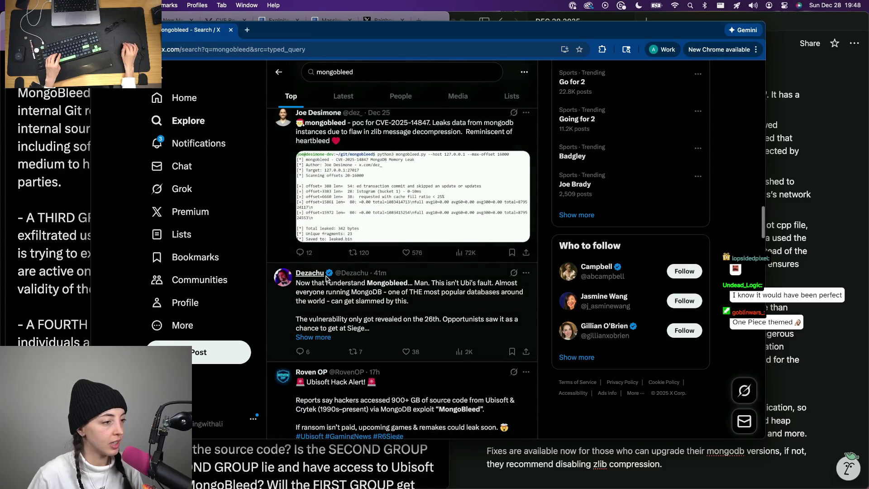
scroll(346, 225, "up", 1)
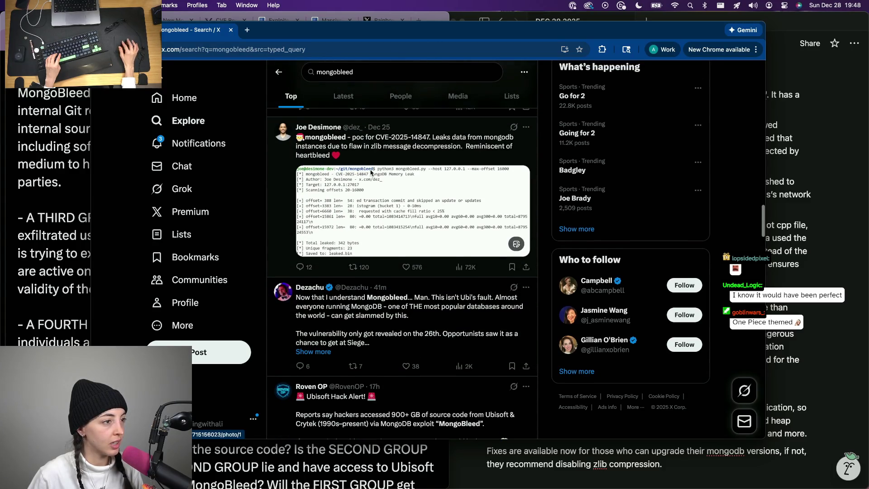
scroll(343, 251, "down", 1)
scroll(343, 251, "down", 5)
scroll(341, 252, "down", 3)
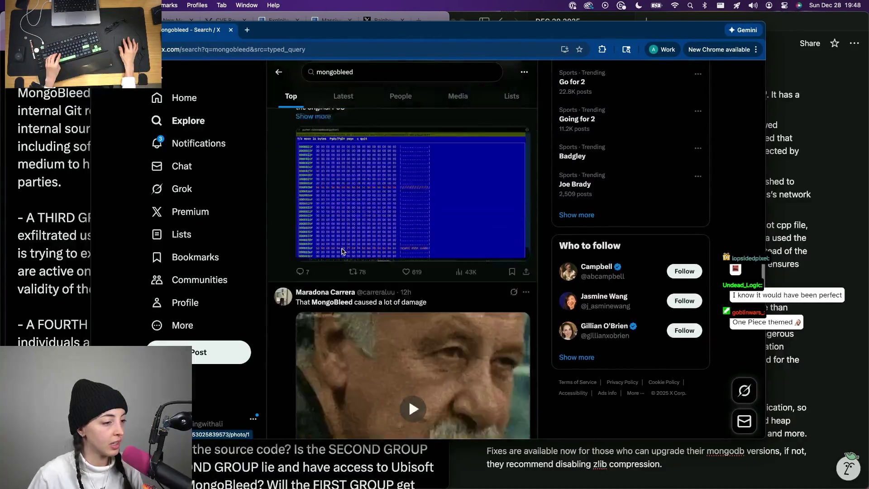
scroll(341, 253, "down", 3)
scroll(341, 253, "down", 1)
scroll(341, 252, "down", 5)
scroll(341, 252, "down", 3)
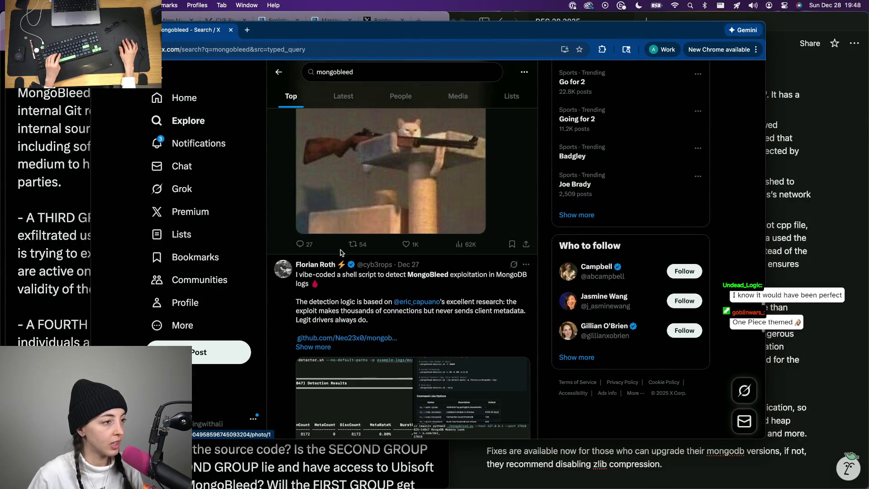
scroll(341, 252, "up", 1)
scroll(341, 253, "down", 2)
scroll(342, 253, "down", 5)
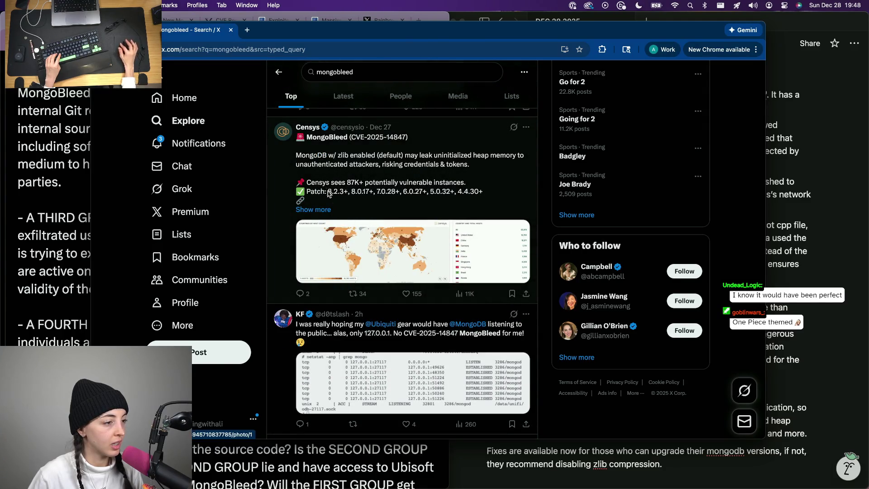
scroll(384, 157, "down", 1)
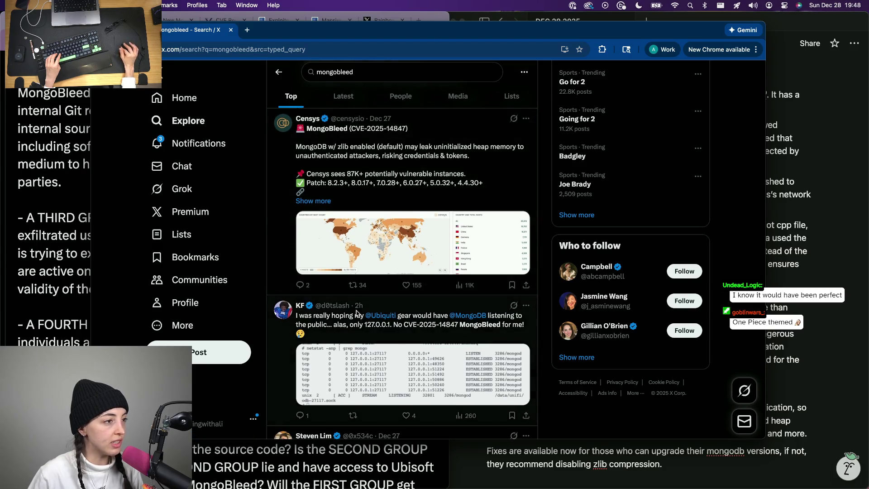
scroll(369, 306, "down", 3)
scroll(368, 306, "down", 3)
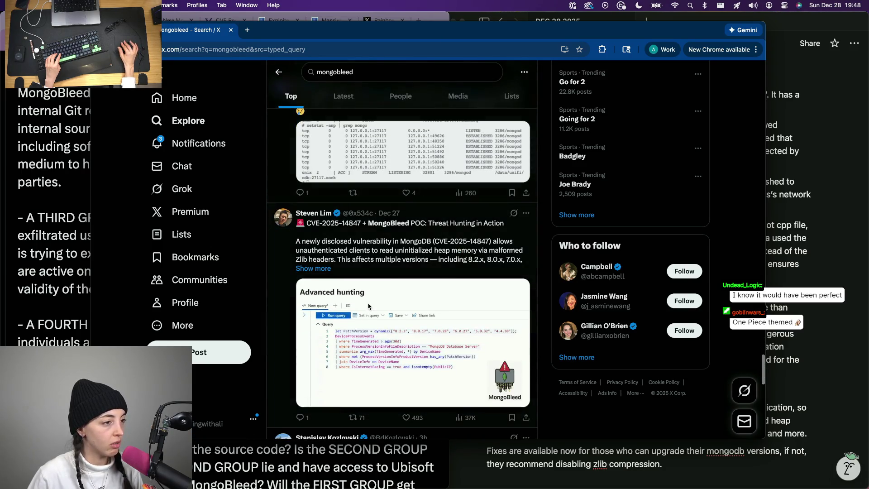
scroll(368, 306, "down", 1)
scroll(369, 307, "down", 2)
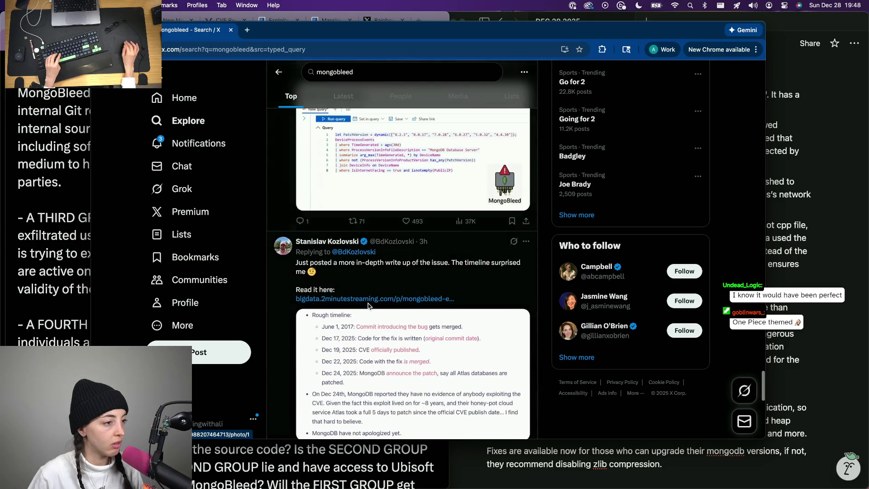
scroll(369, 307, "down", 3)
scroll(368, 306, "down", 1)
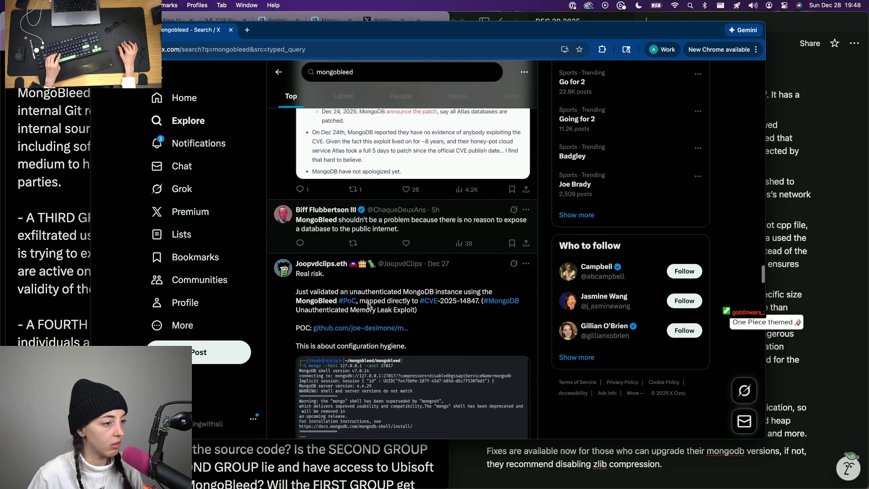
scroll(369, 307, "up", 10)
scroll(368, 306, "up", 1)
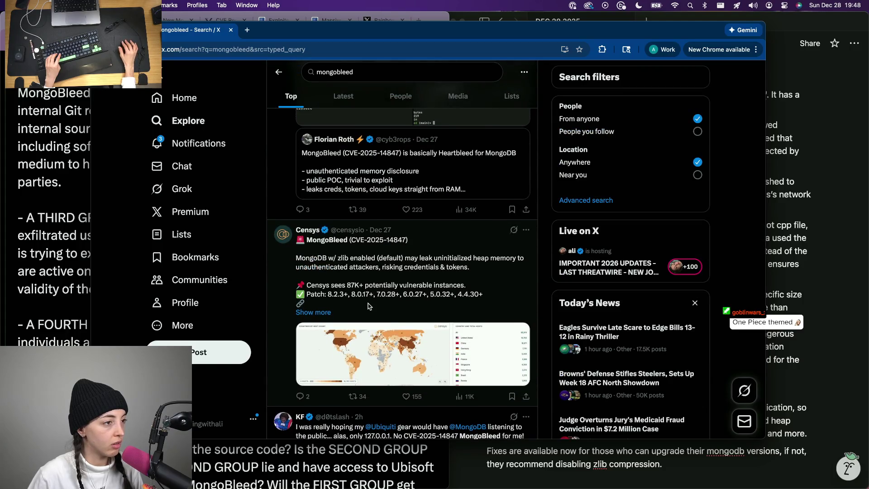
- Open the 'Heartbleed for MongoDB' post on its own page and start an empty quote of it
left_click(400, 162)
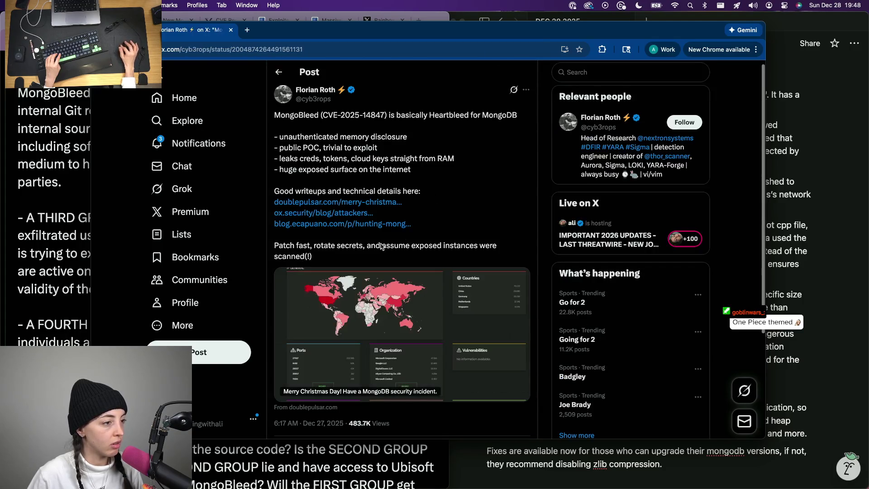
scroll(373, 247, "down", 1)
scroll(373, 247, "up", 1)
scroll(372, 247, "down", 3)
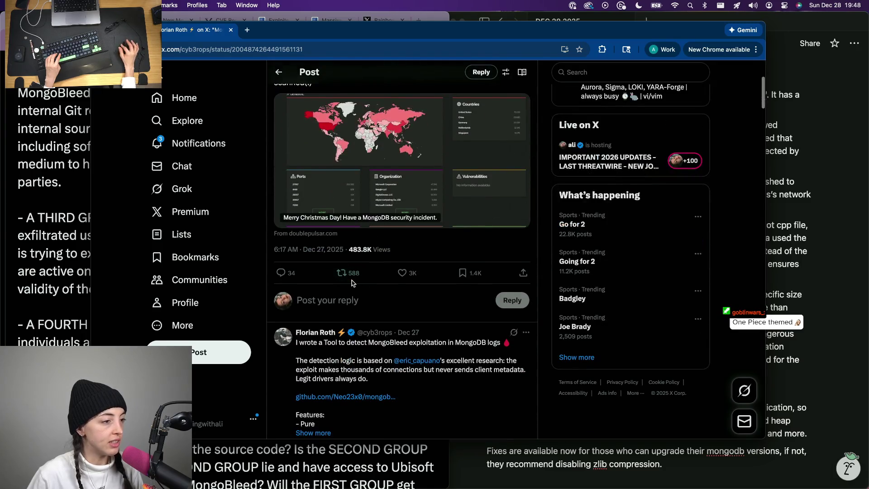
left_click(332, 272)
left_click(326, 293)
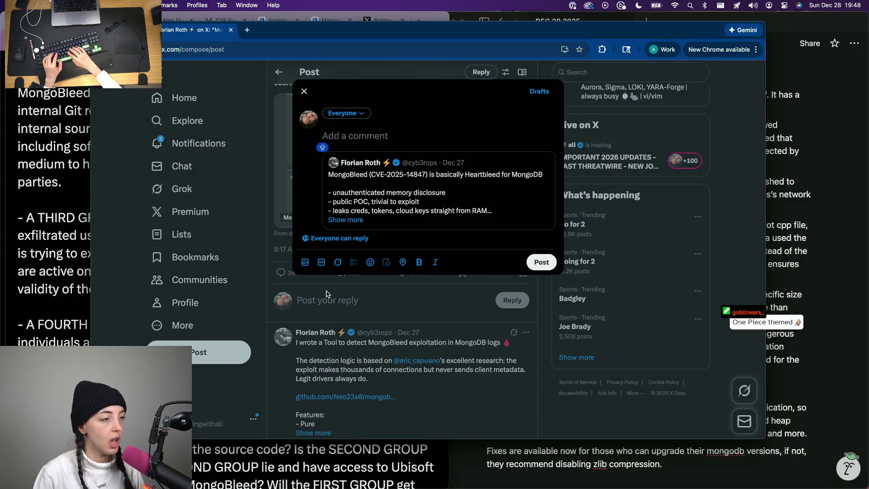
type("I AM")
- Write the quote comment: 'mongobleed' not 'mongoDBleed' gripe, the tongue remark, and a bonus One Piece line on separate paragraphs
key("BackSpace")
key("BackSpace")
key("BackSpace")
type("I")
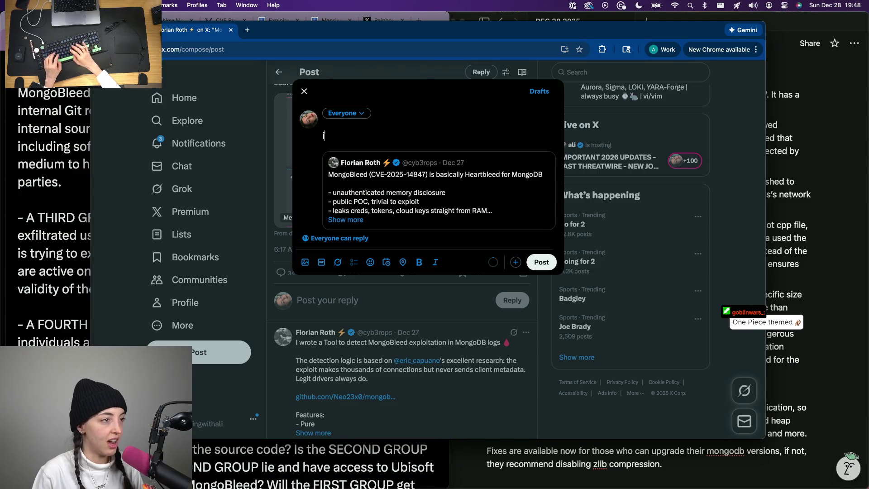
type("SICK that it's called mongobleed and")
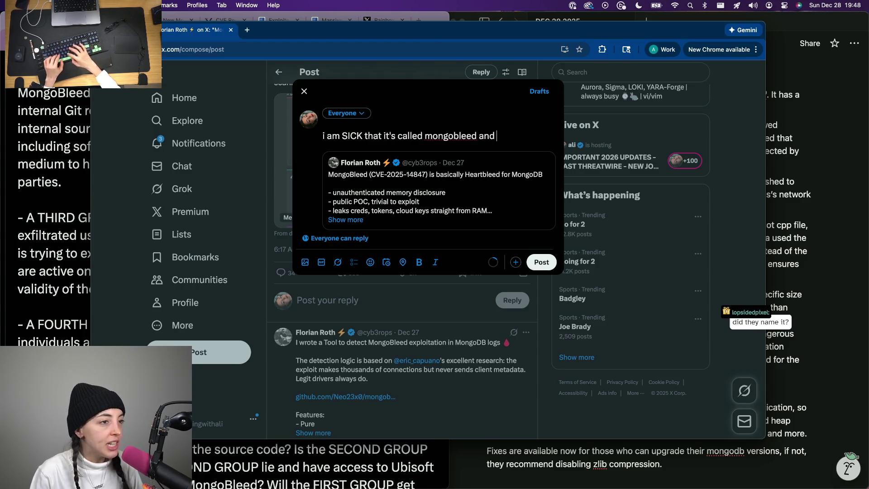
type("D BLEED.")
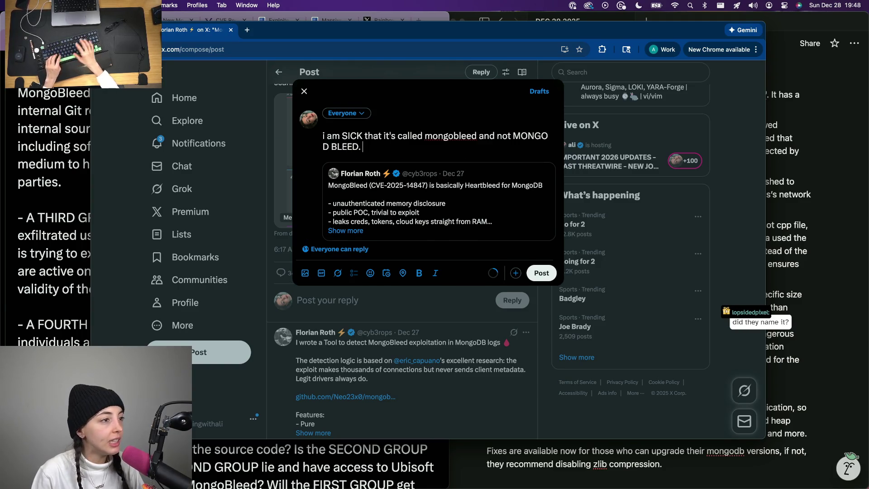
key("BackSpace")
type("B")
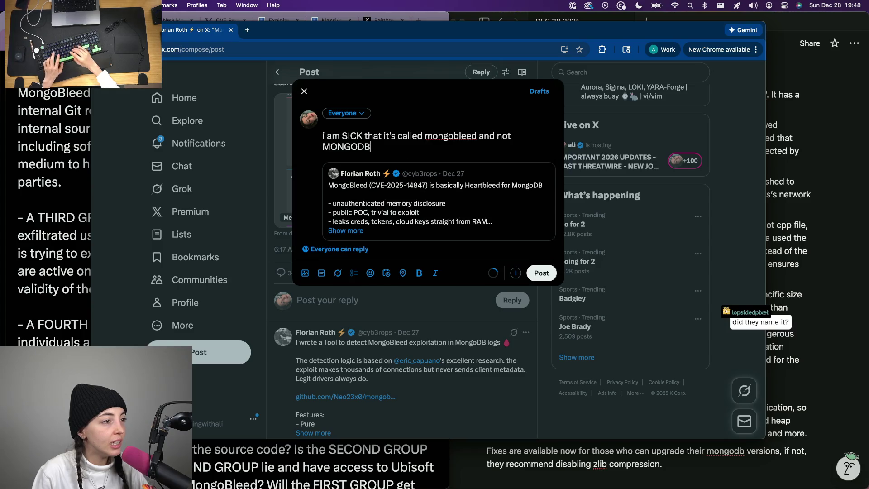
key("BackSpace")
key("BackSpace")
type("DB")
key("BackSpace")
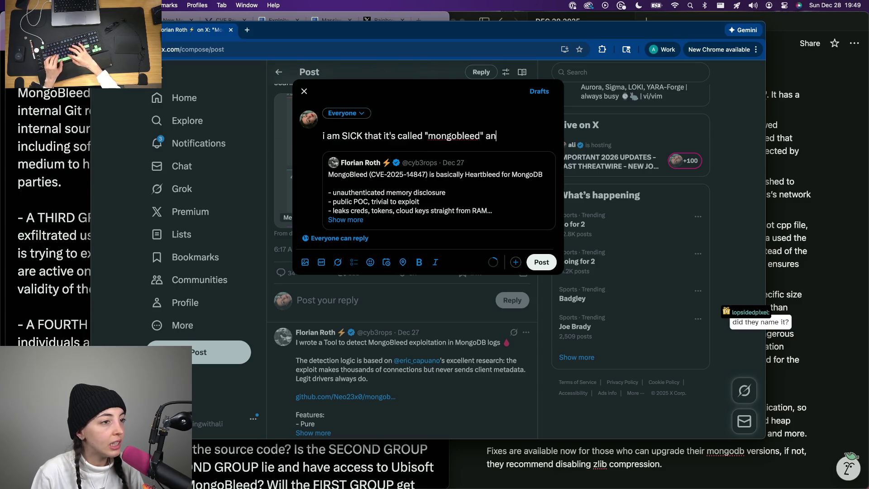
type("d not \"mongo")
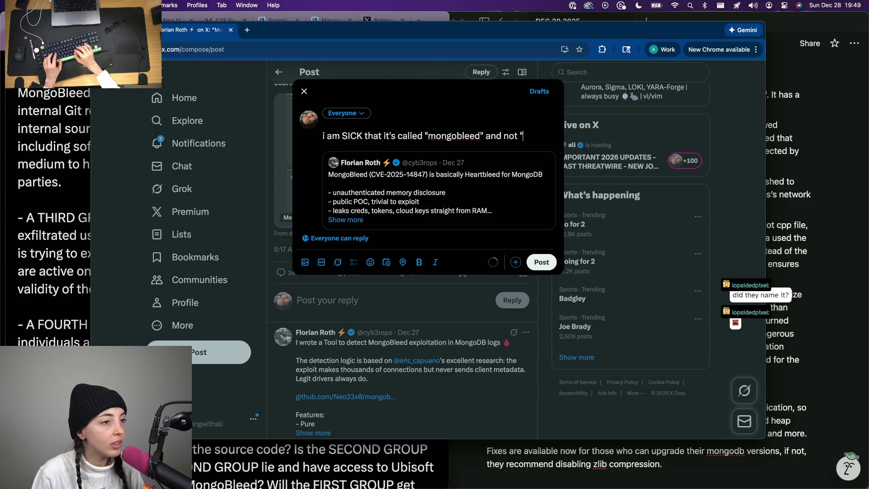
type("DBle")
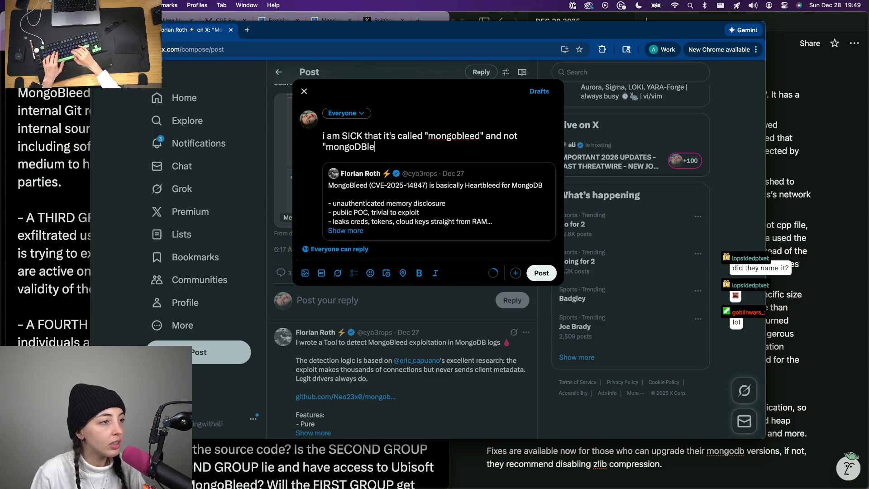
key("Return")
key("Return")
type("it literally rolls off the tongue better")
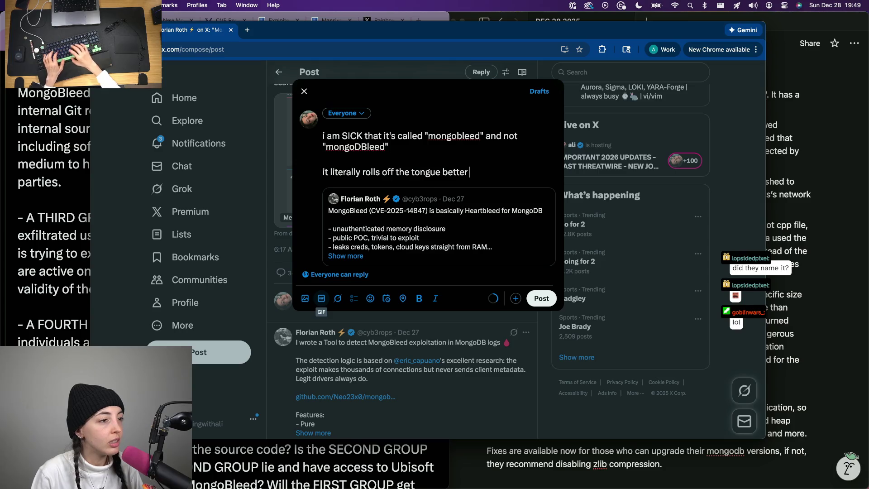
key("Return")
key("Return")
type("bu")
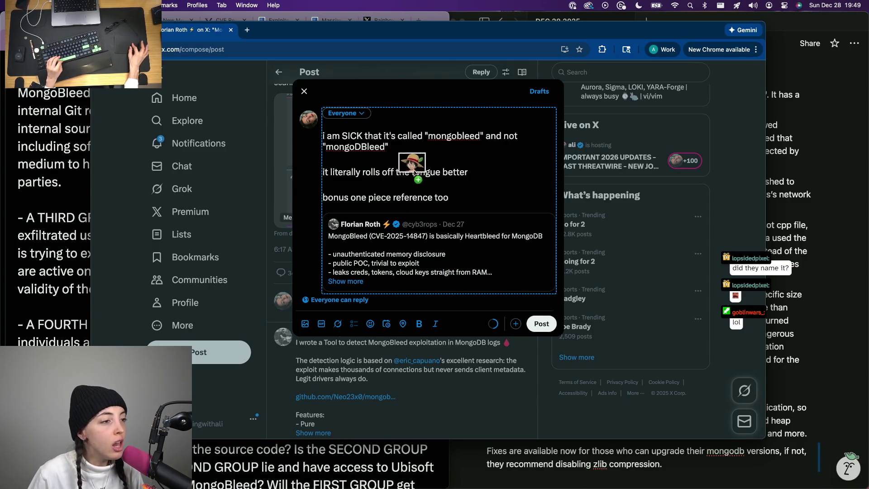
- Attach the straw-hat Luffy image and start rewording the last line's opening, dropping the word 'fun'
key("super+v")
double_click(334, 197)
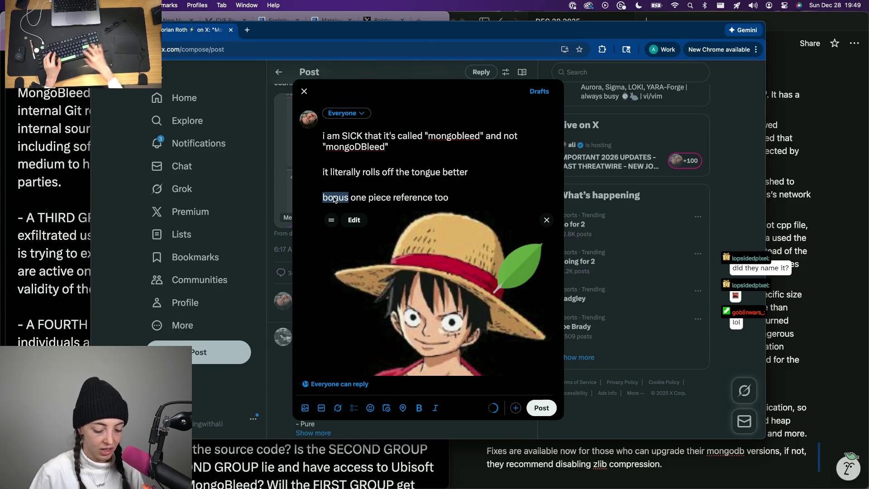
type("AND A BONUS")
key("super+BackSpace")
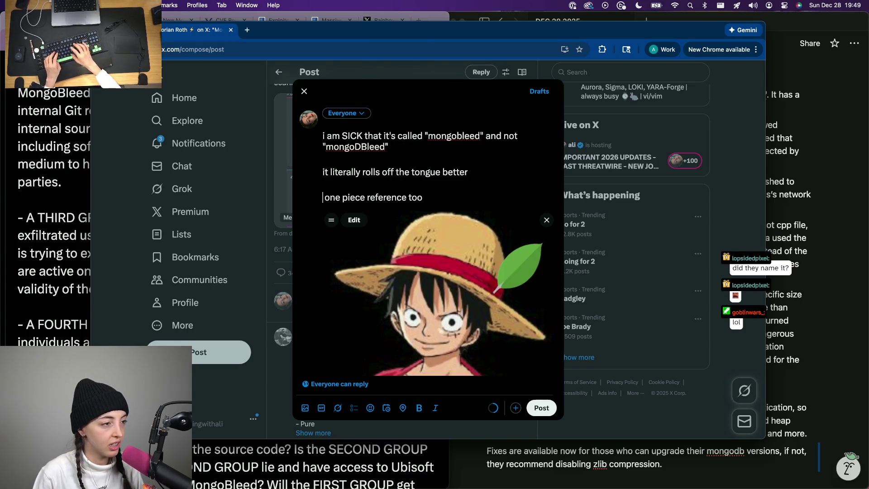
type("an")
key("BackSpace")
key("BackSpace")
type("AND it")
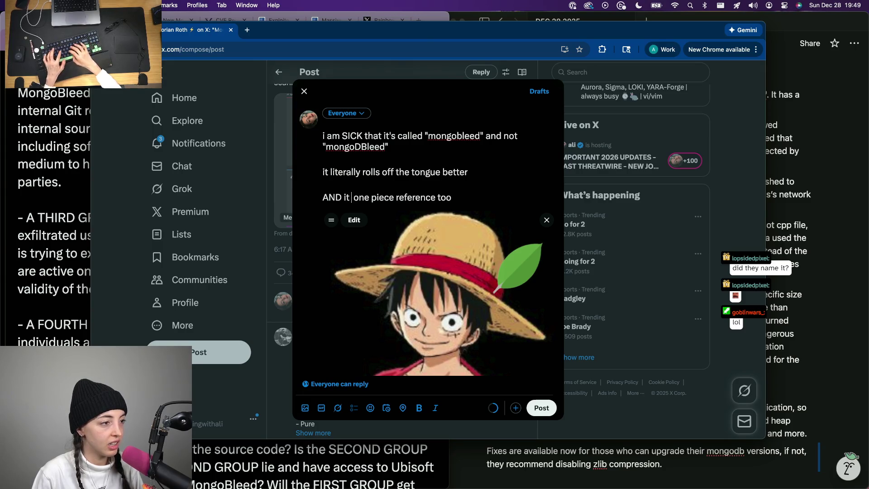
type(" would have had a fu")
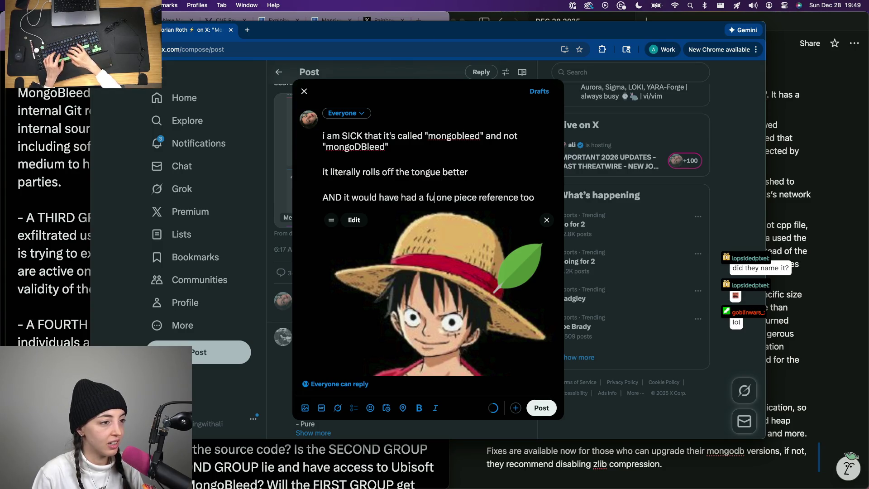
type("n")
key("BackSpace")
key("BackSpace")
key("BackSpace")
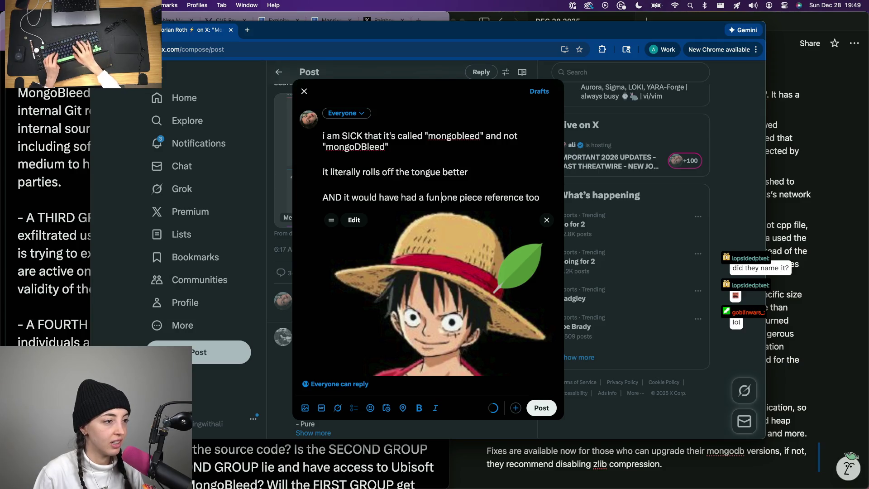
type("bonus")
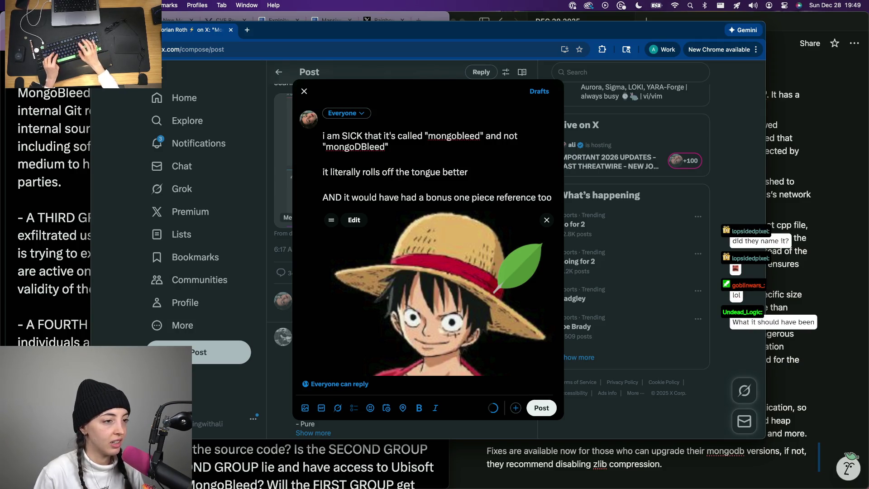
- Rework the word 'reference' in the last line, look up 'allusion' in a new Chrome window, and return to the draft
key("alt+shift+Right")
type("all")
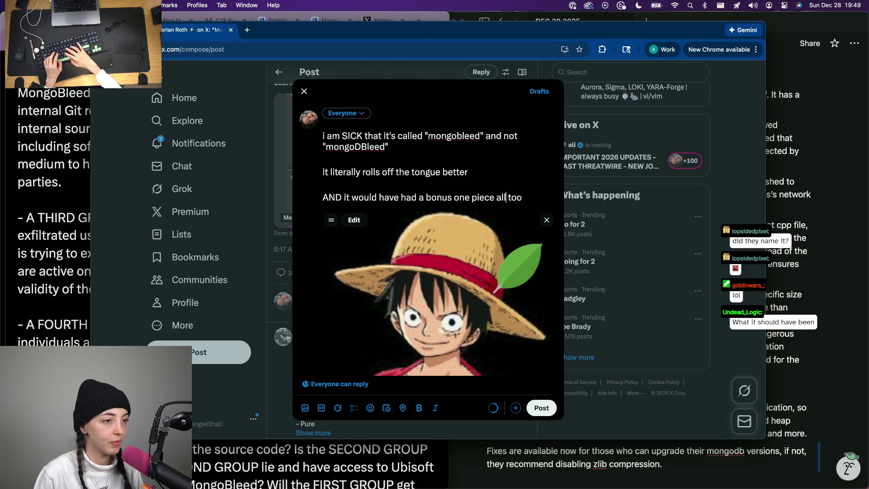
key("super+BackSpace")
key("super+z")
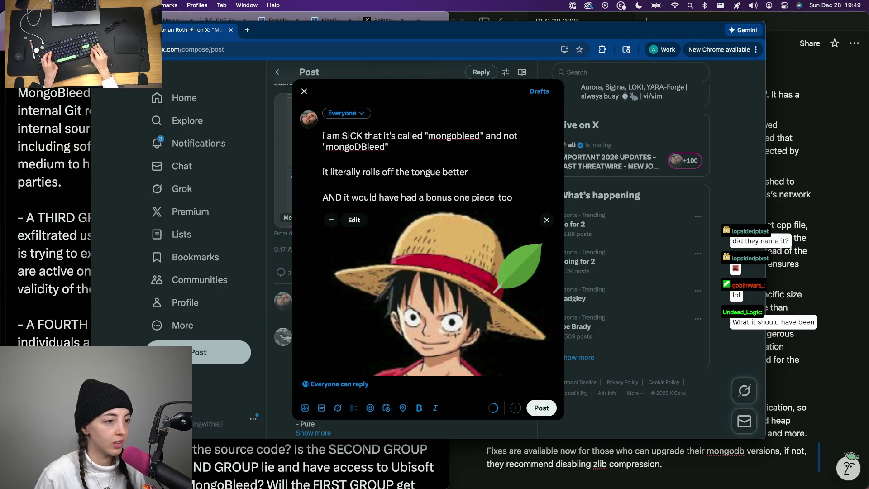
type("ref")
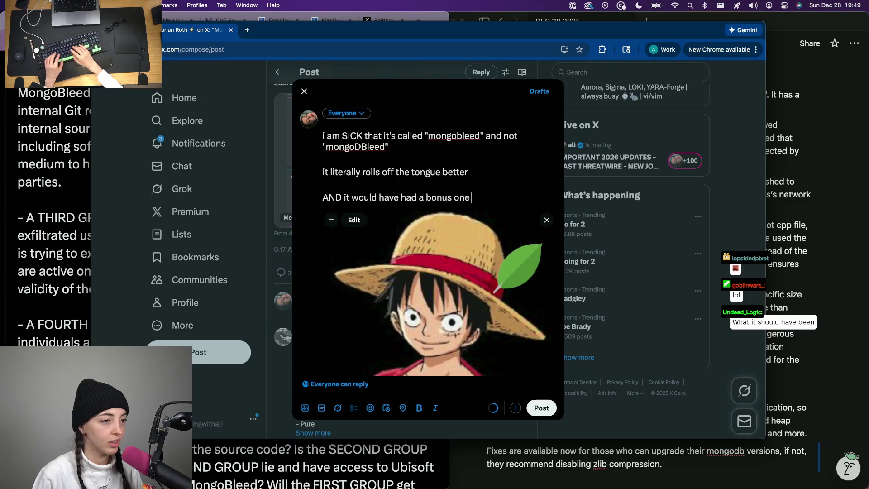
key("BackSpace")
key("BackSpace")
type("piece")
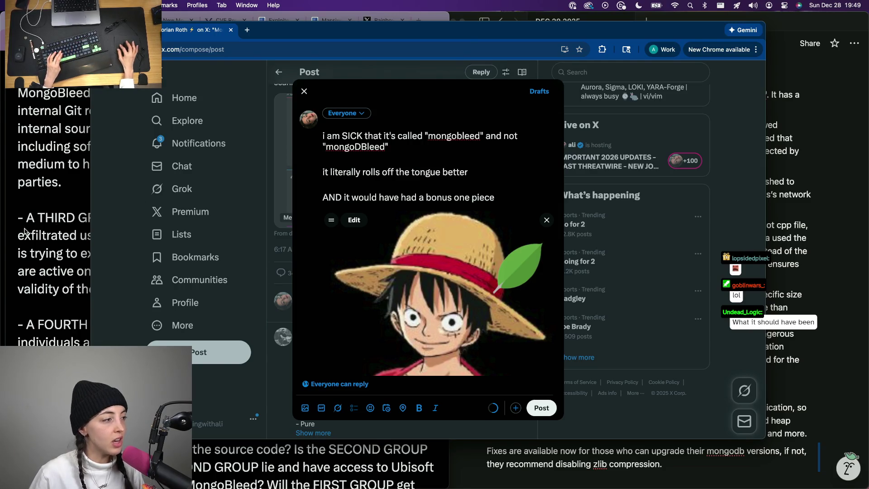
key("super+n")
type("allusion")
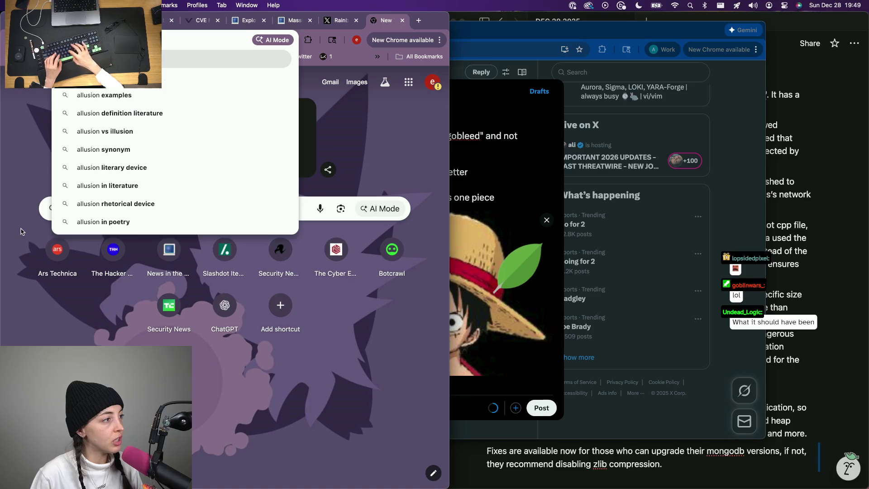
key("Return")
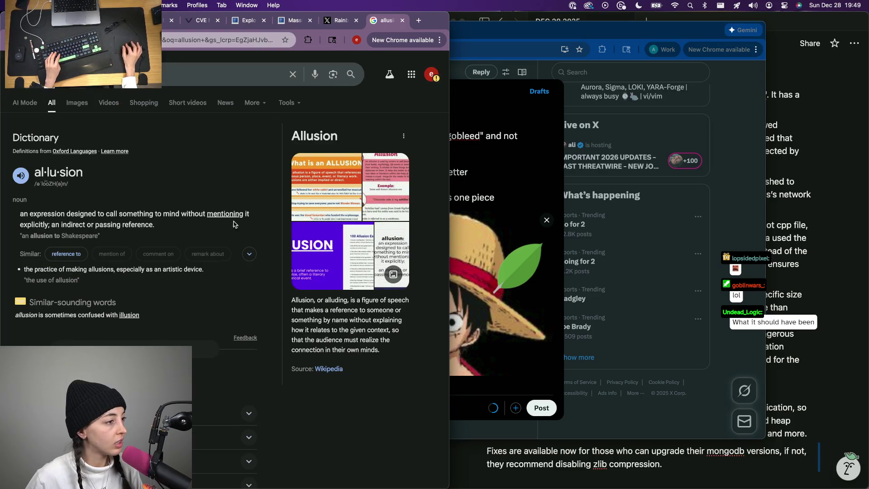
left_click(557, 176)
type("al")
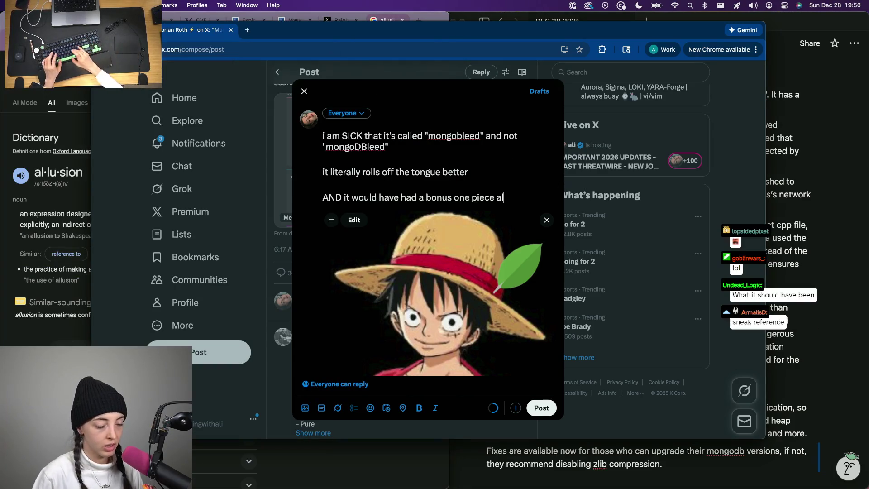
type("sob")
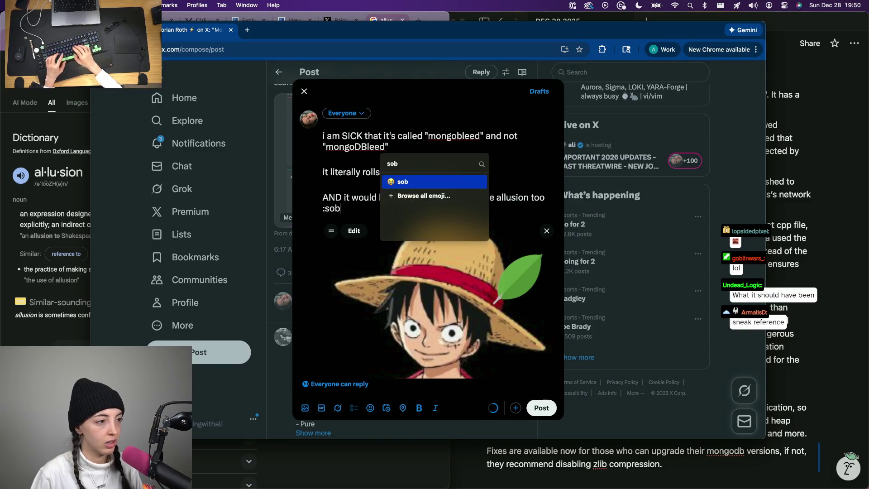
- Finish with the :sob emoji and publish the post, choosing 'Not this time' on the image description prompt
key("Return")
left_click(541, 407)
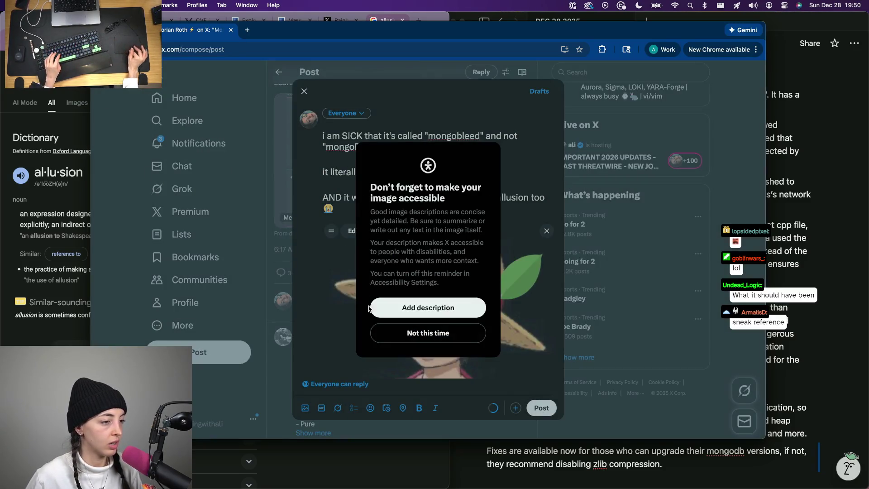
left_click(429, 333)
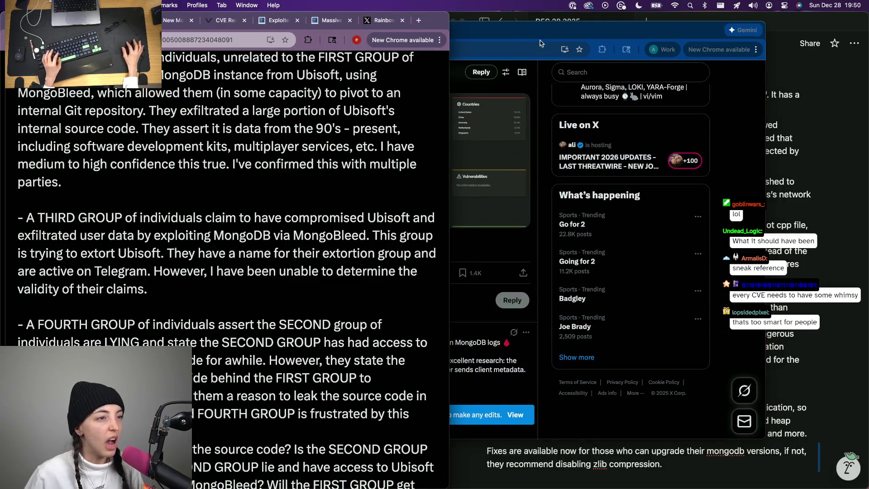
left_click(527, 39)
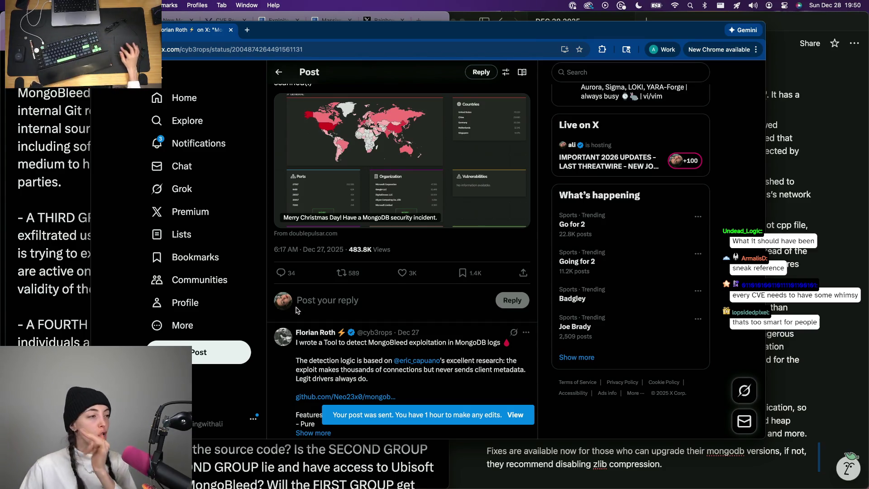
- View the new post on the Profile page, then search 'allusion' in a new browser tab
left_click(185, 302)
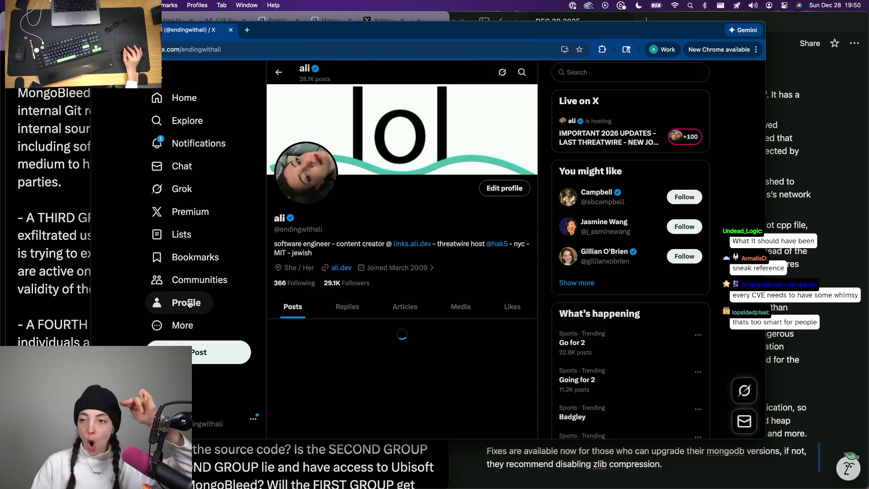
scroll(304, 276, "down", 3)
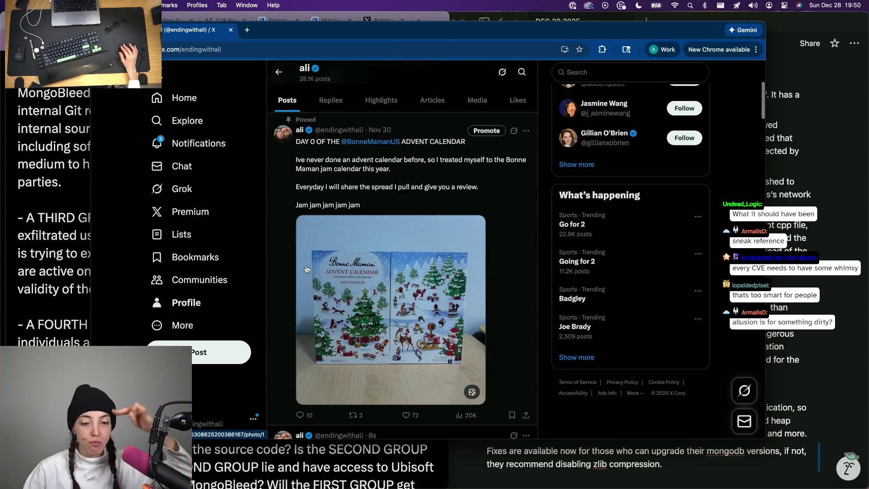
scroll(306, 269, "down", 3)
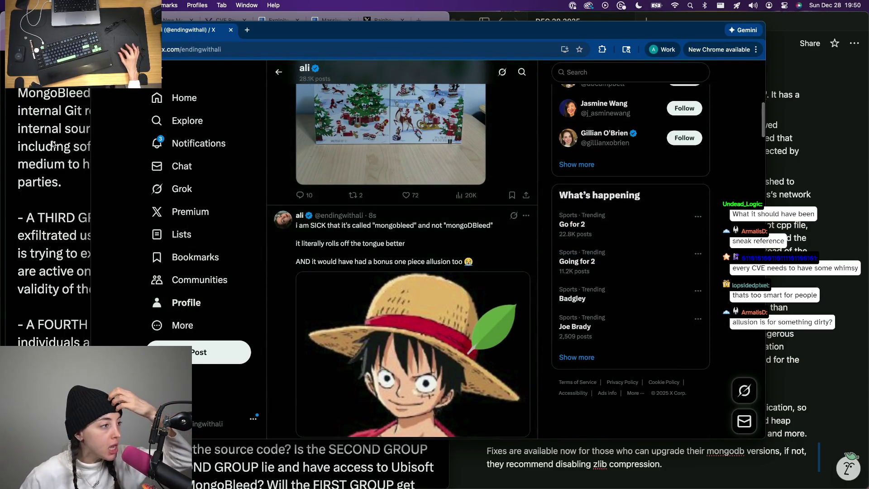
key("super+grave")
key("super+t")
type("&oq=allusion+&gs_lcrp=EgZjaHJvb...")
key("Return")
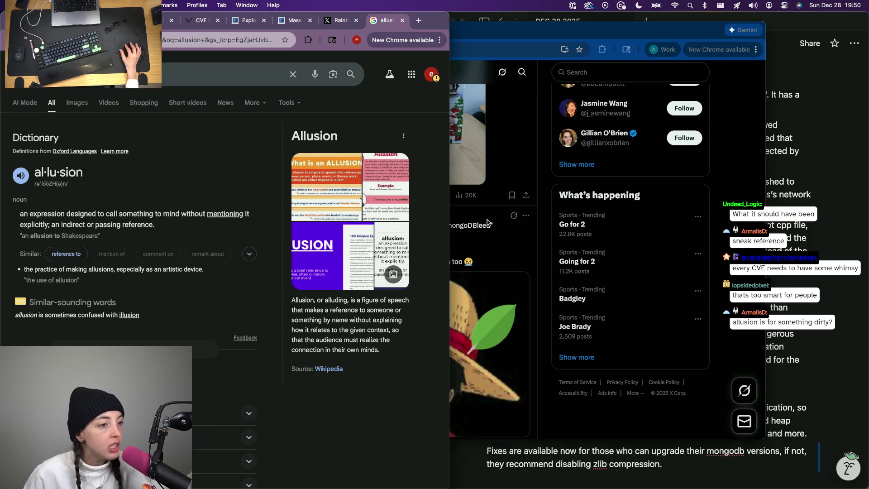
- Switch back to the X window so the profile timeline sits in front of the allusion definition
key("super+grave")
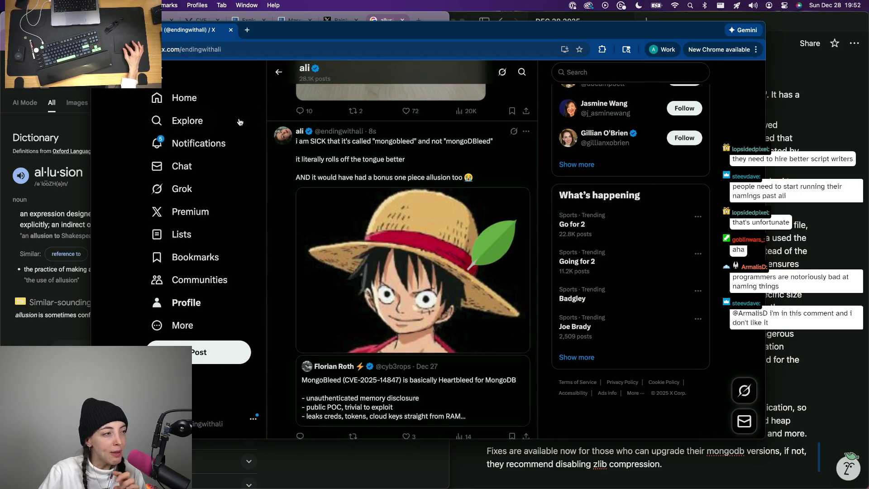
- Review the likes and repost in Notifications, then close the X window
left_click(198, 143)
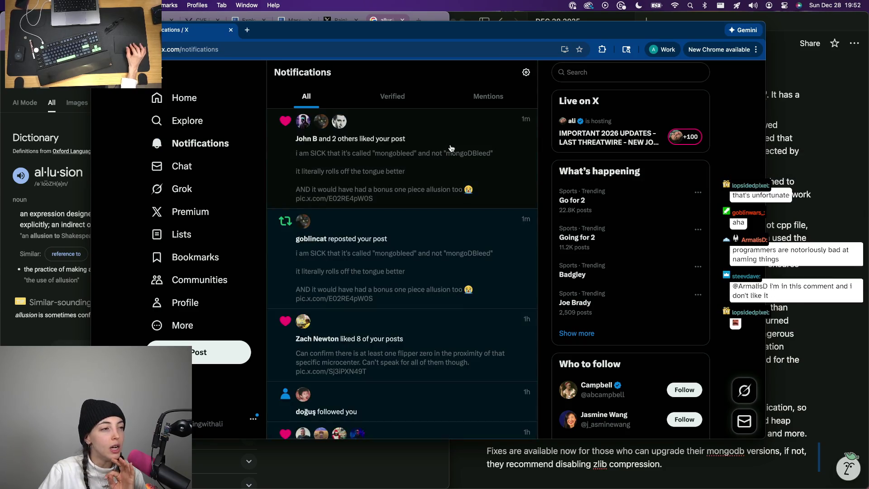
scroll(362, 273, "down", 1)
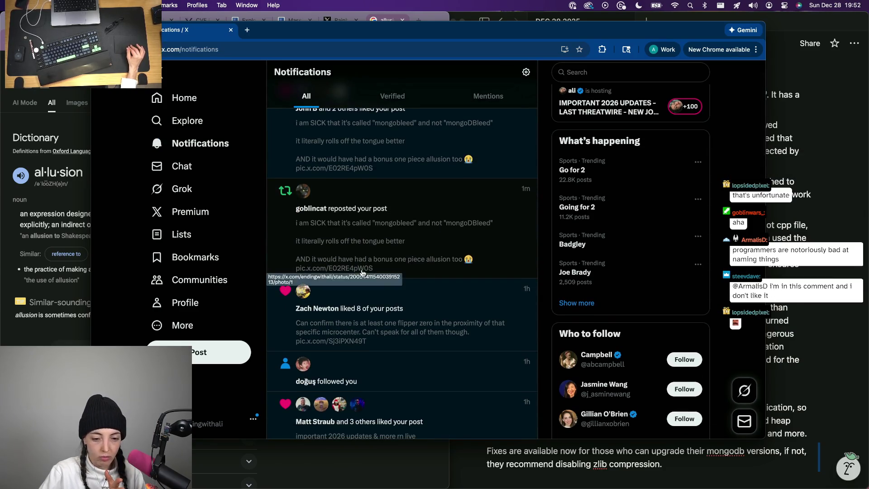
scroll(362, 273, "down", 2)
scroll(362, 274, "down", 1)
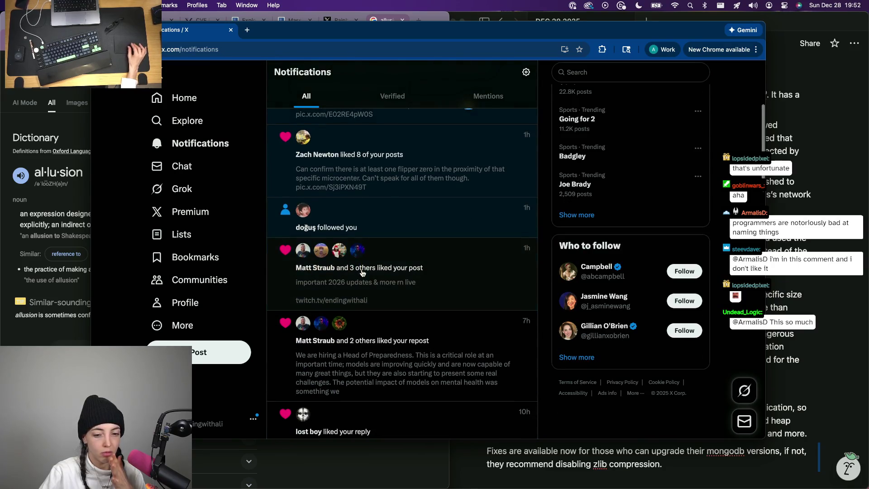
scroll(297, 376, "up", 3)
scroll(362, 272, "down", 2)
scroll(362, 272, "down", 1)
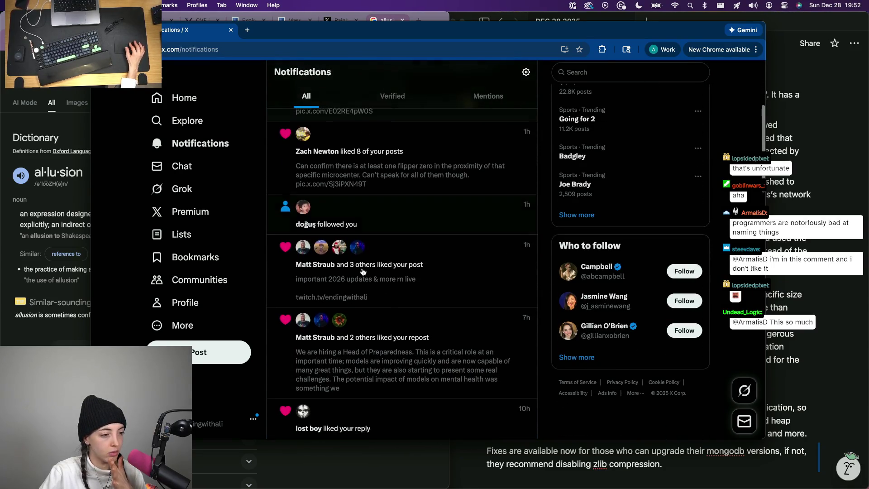
scroll(417, 367, "up", 3)
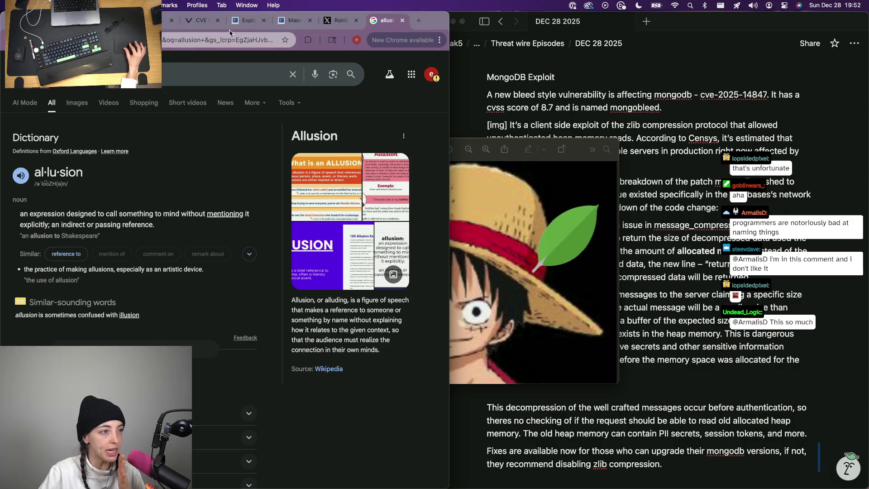
left_click(230, 29)
left_click(501, 242)
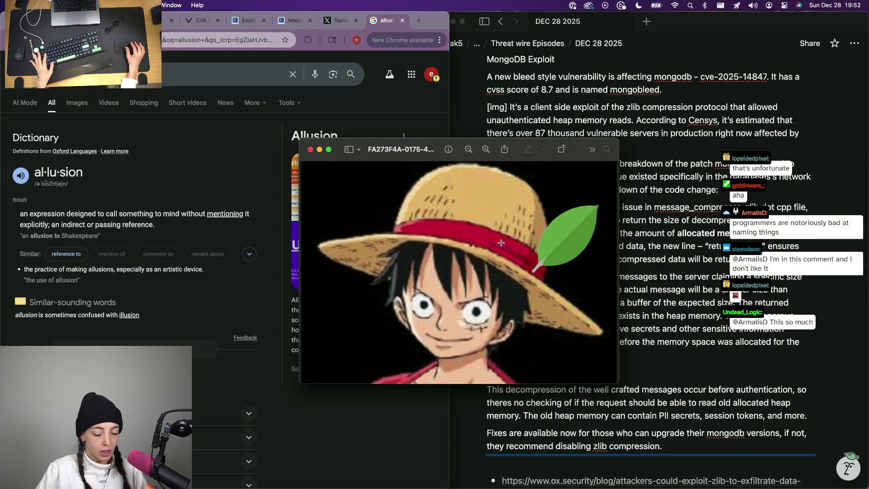
- Close the Luffy preview and place the cursor on a blank line under Notion's UbiSoft Exploit heading
key("super+w")
left_click(615, 430)
scroll(615, 430, "down", 5)
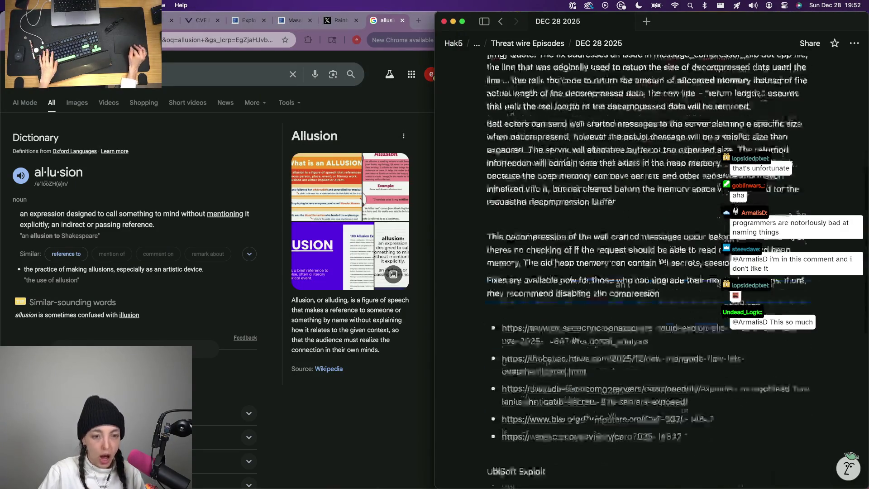
scroll(679, 431, "down", 6)
left_click(668, 411)
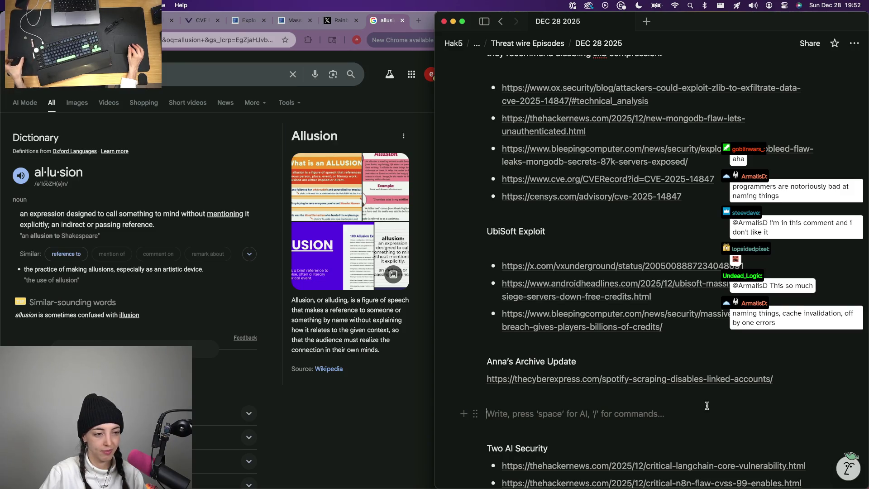
scroll(707, 405, "up", 1)
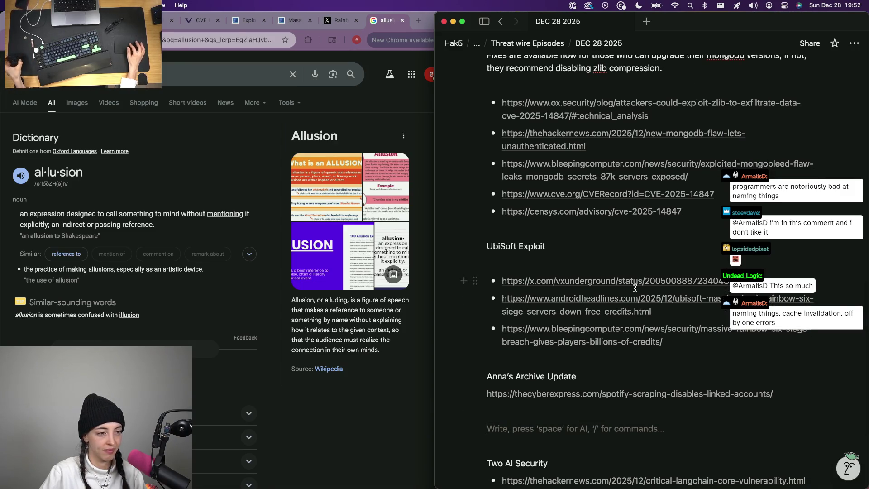
left_click(560, 264)
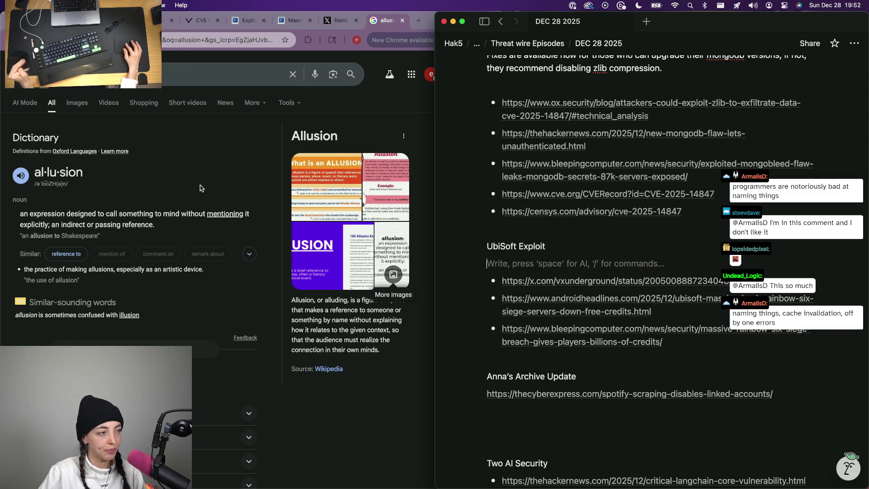
- Return to Chrome and close the allusion tab so the Ubisoft breach article shows again
left_click(278, 175)
key("super+w")
key("super+w")
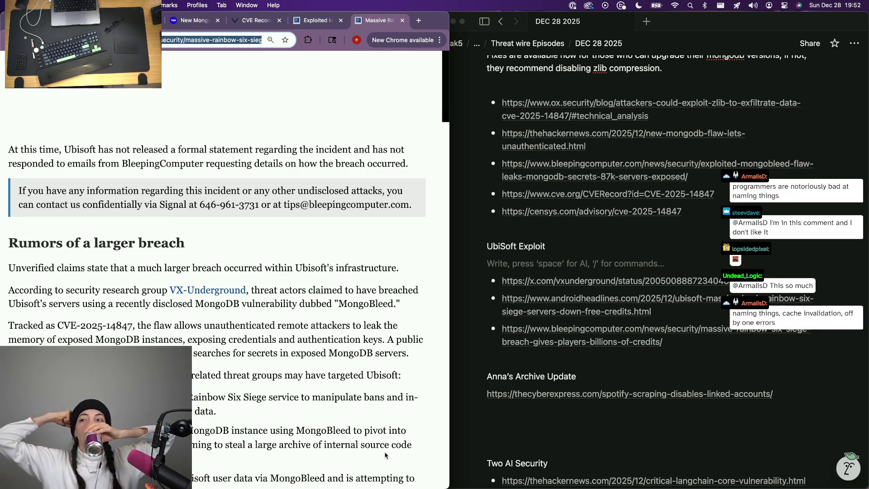
- Switch to Spotify and add The Subway to the queue from Chappell Roan's artist page
key("ctrl+Up")
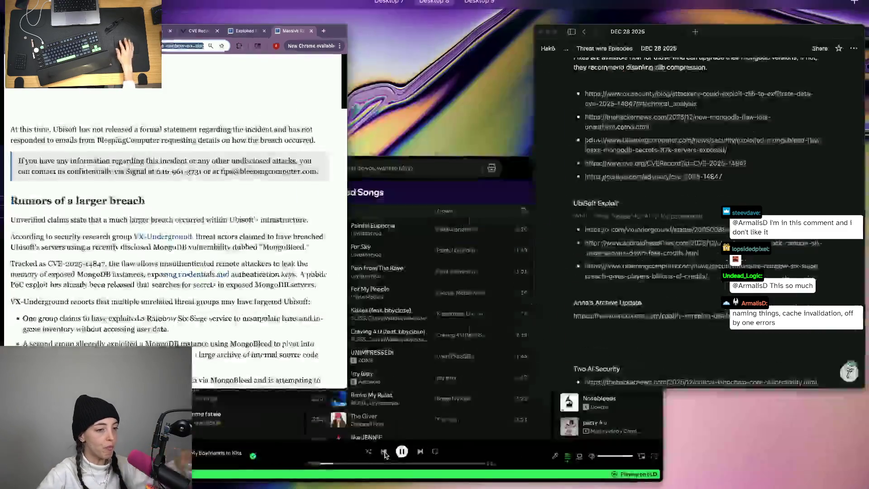
left_click(556, 397)
scroll(381, 271, "down", 2)
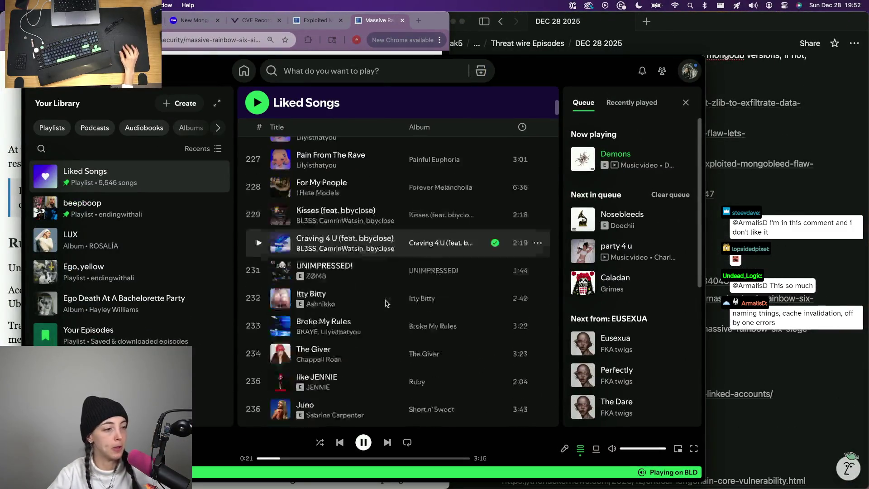
scroll(367, 272, "down", 3)
scroll(354, 244, "up", 1)
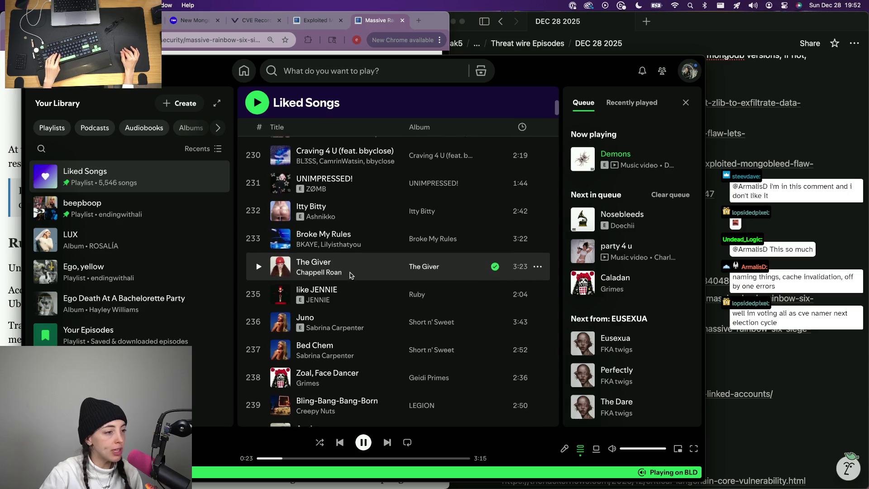
right_click(359, 255)
left_click(321, 282)
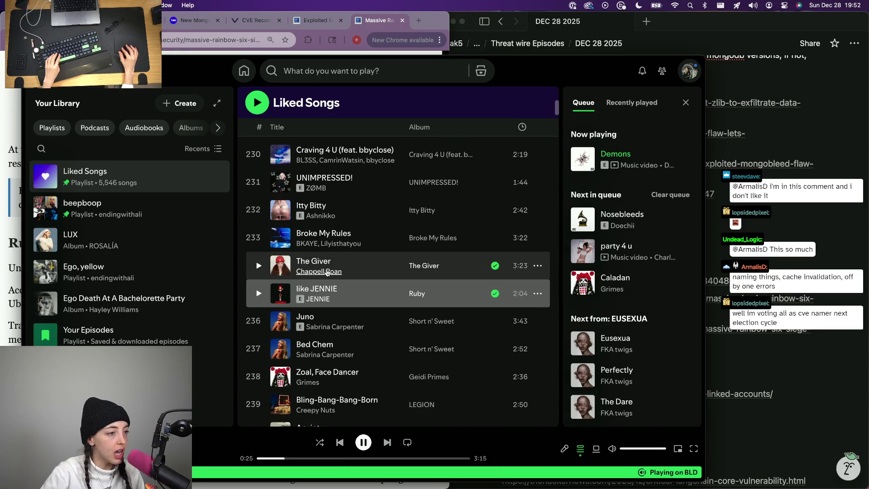
left_click(319, 271)
scroll(336, 354, "down", 2)
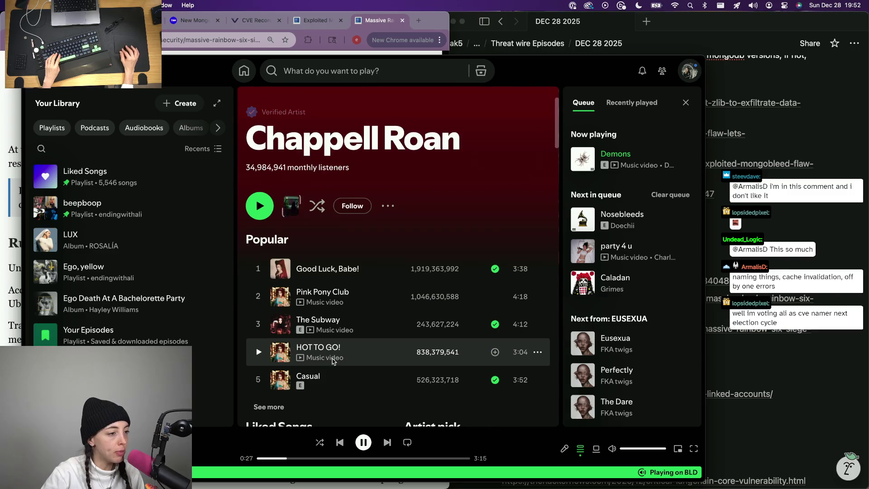
right_click(370, 324)
left_click(421, 170)
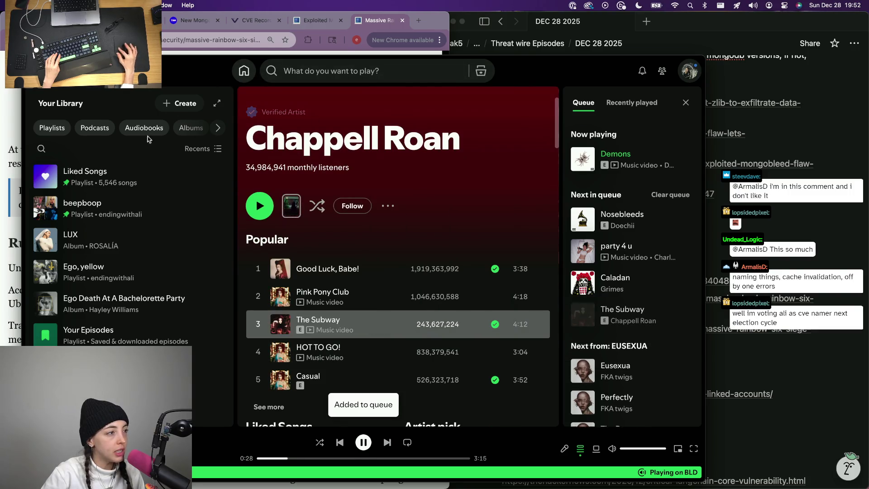
scroll(155, 266, "down", 3)
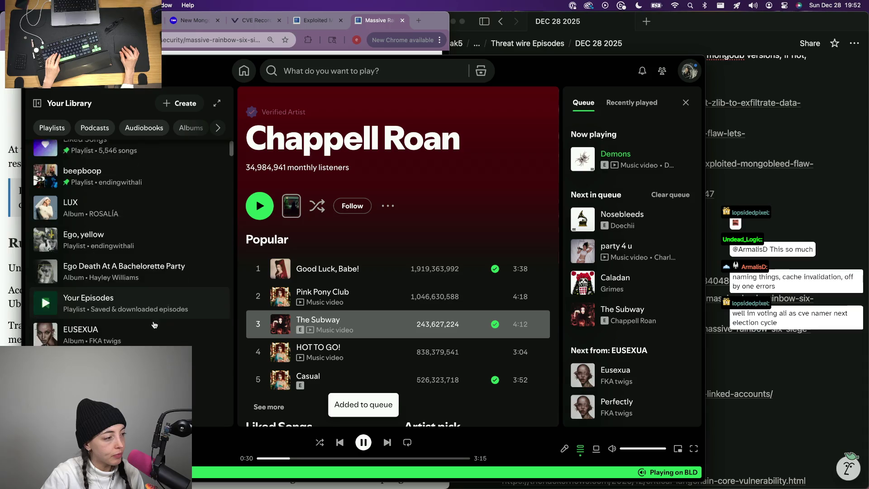
scroll(155, 306, "down", 2)
scroll(154, 203, "up", 3)
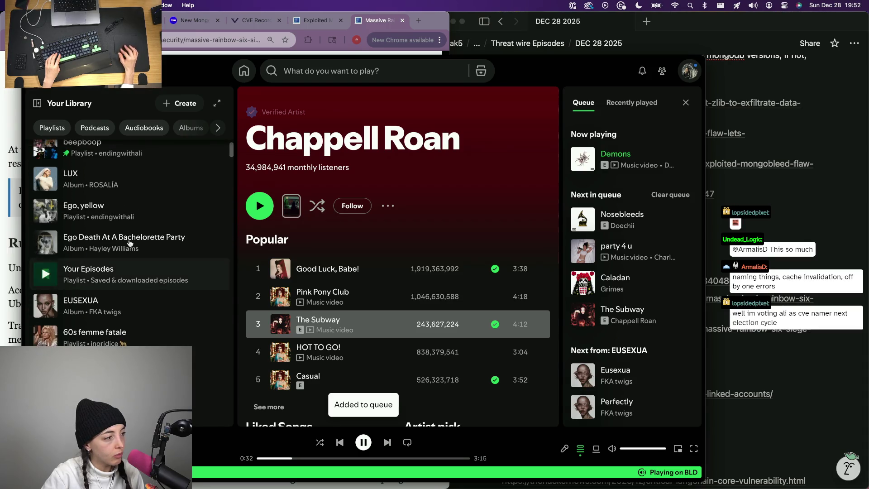
- Queue a LUX track after The Subway, browse ROSALÍA's MOTOMAMI album, then open the Dj set songs playlist
left_click(156, 179)
scroll(378, 330, "down", 2)
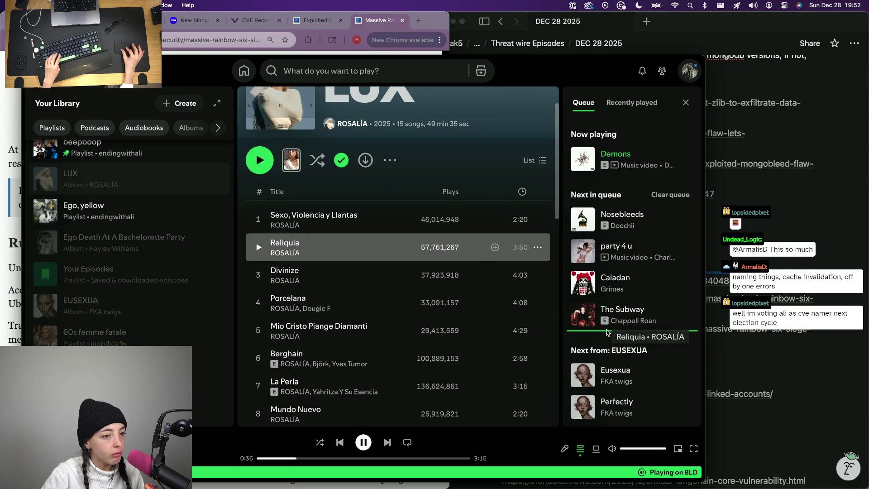
left_click_drag(324, 249, 665, 336)
left_click_drag(349, 270, 672, 349)
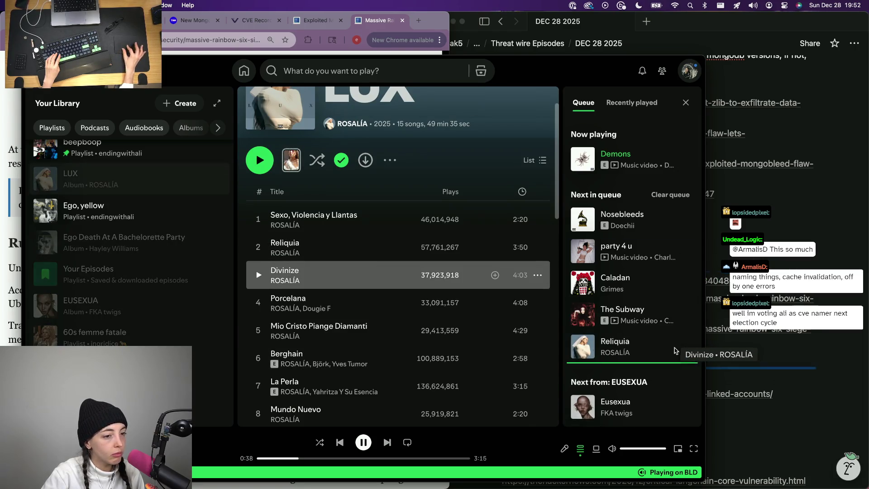
scroll(297, 354, "down", 2)
scroll(297, 355, "down", 3)
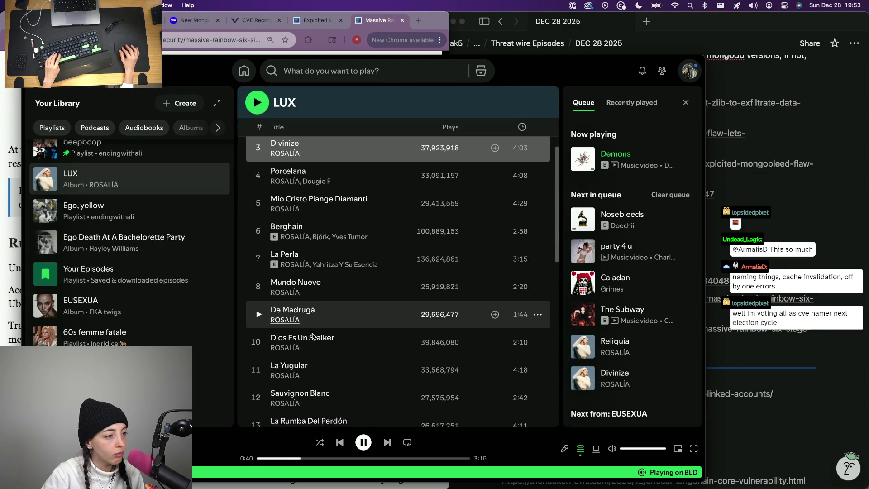
left_click_drag(306, 256, 607, 397)
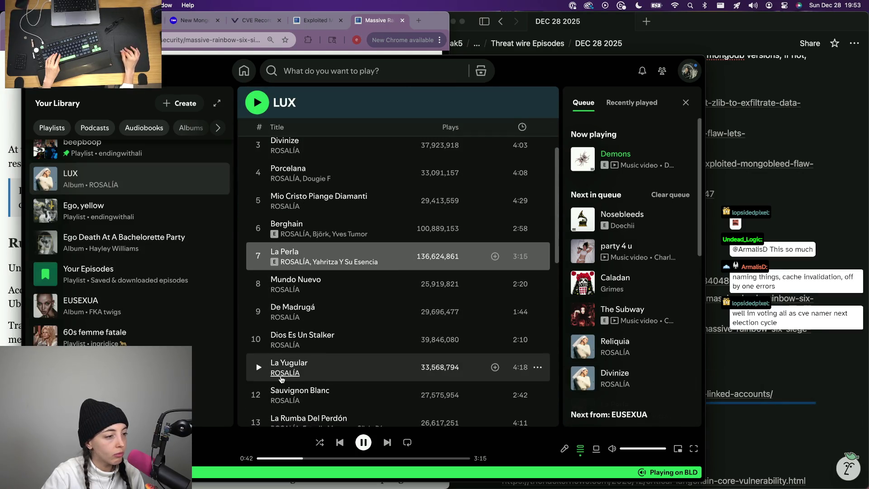
scroll(271, 242, "down", 6)
scroll(271, 243, "up", 8)
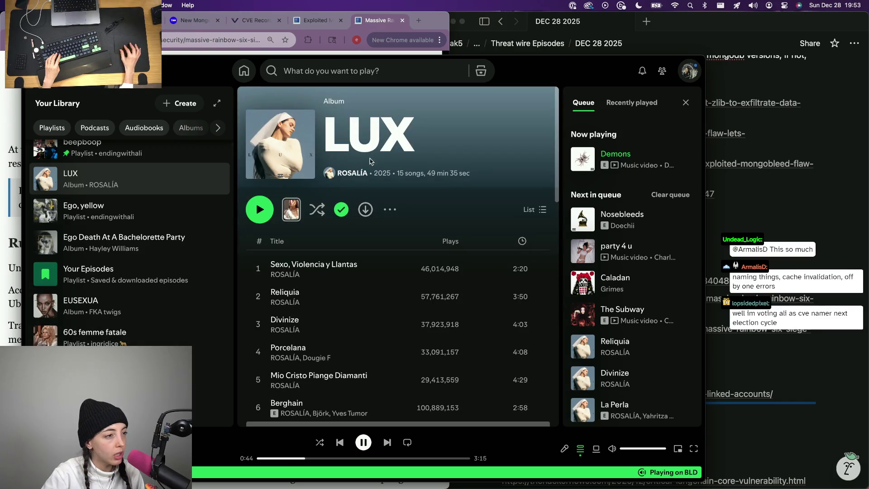
left_click(353, 179)
scroll(348, 370, "down", 2)
scroll(340, 374, "down", 5)
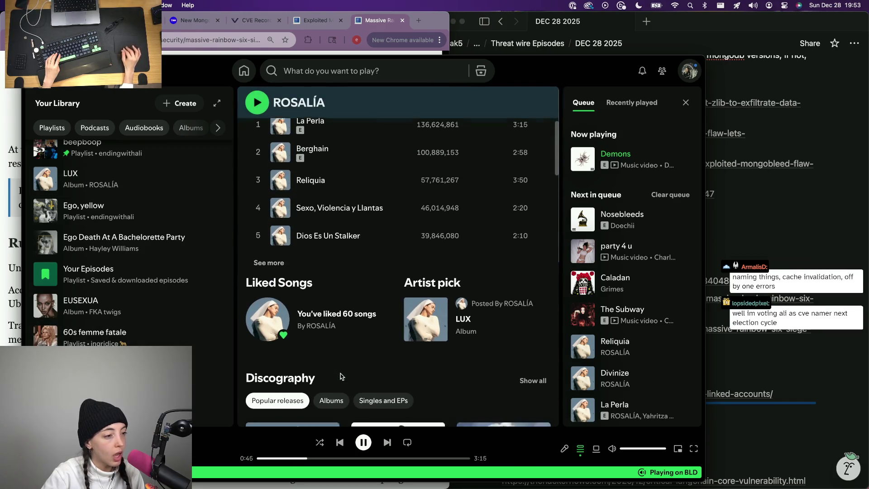
scroll(339, 374, "down", 3)
left_click(400, 294)
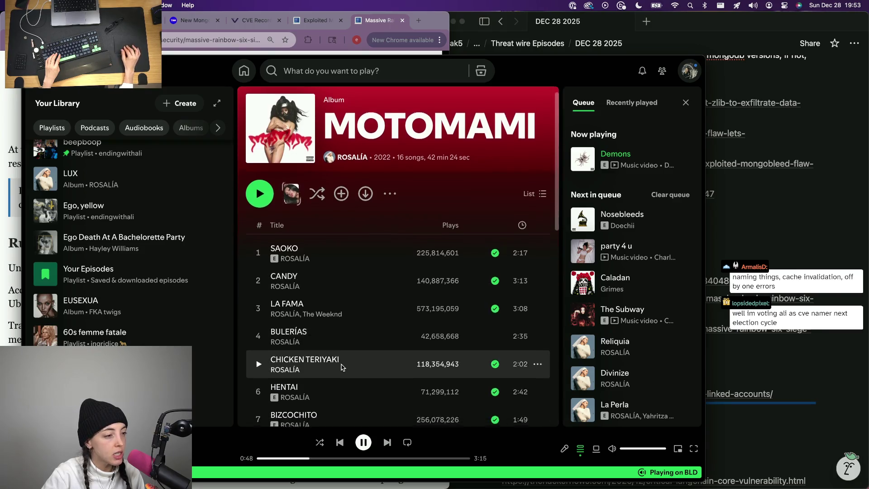
scroll(354, 305, "down", 2)
scroll(362, 281, "down", 2)
scroll(336, 238, "down", 1)
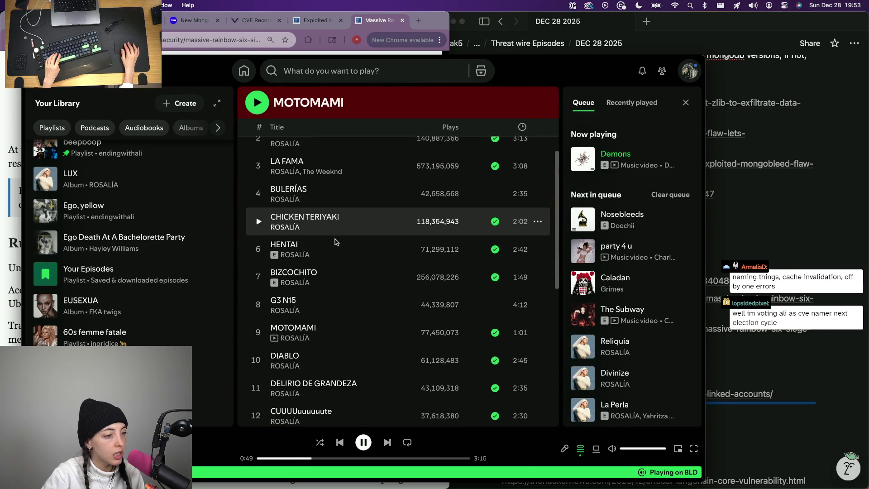
left_click_drag(342, 317, 353, 345)
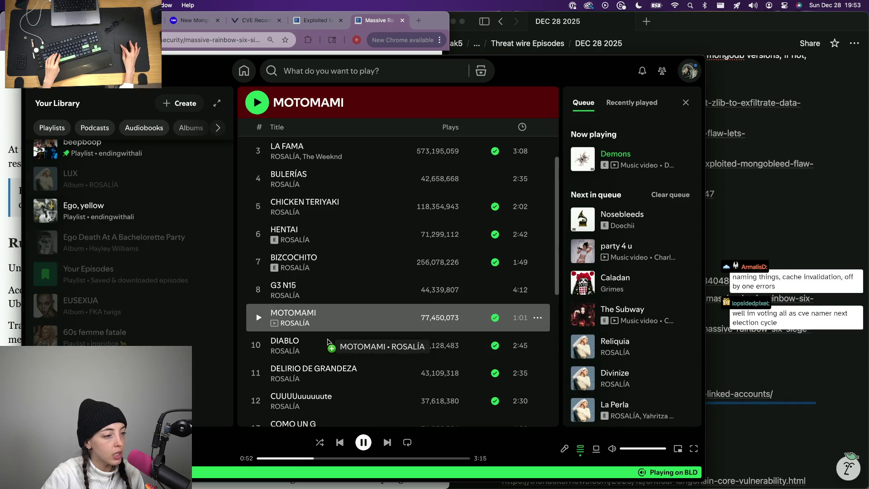
scroll(136, 310, "down", 3)
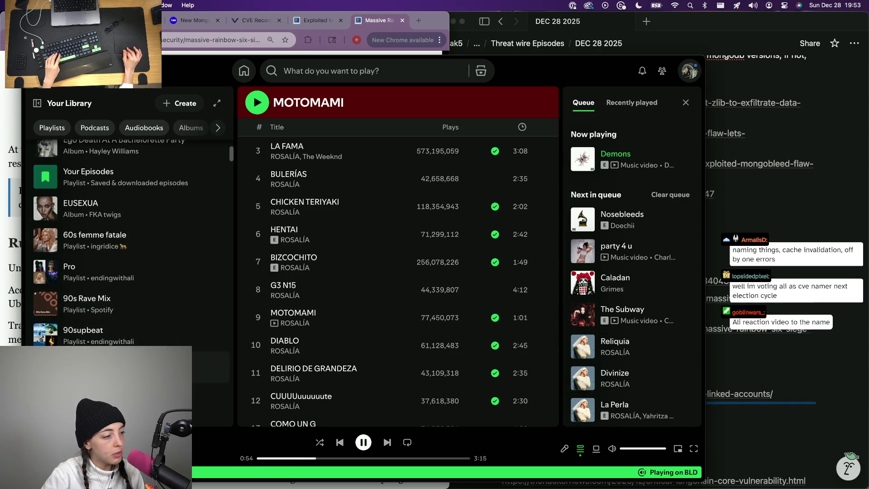
scroll(150, 300, "down", 3)
left_click(154, 298)
scroll(388, 285, "down", 10)
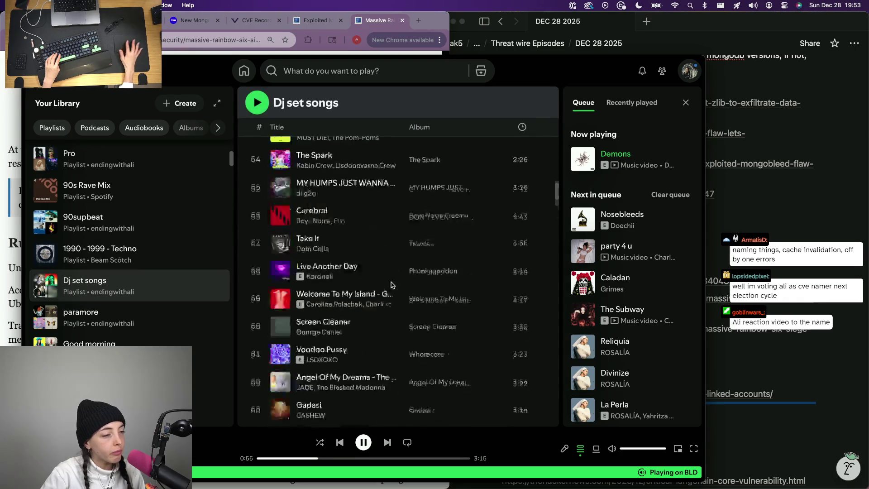
scroll(388, 285, "down", 15)
scroll(390, 284, "down", 10)
scroll(391, 285, "down", 2)
scroll(391, 285, "up", 1)
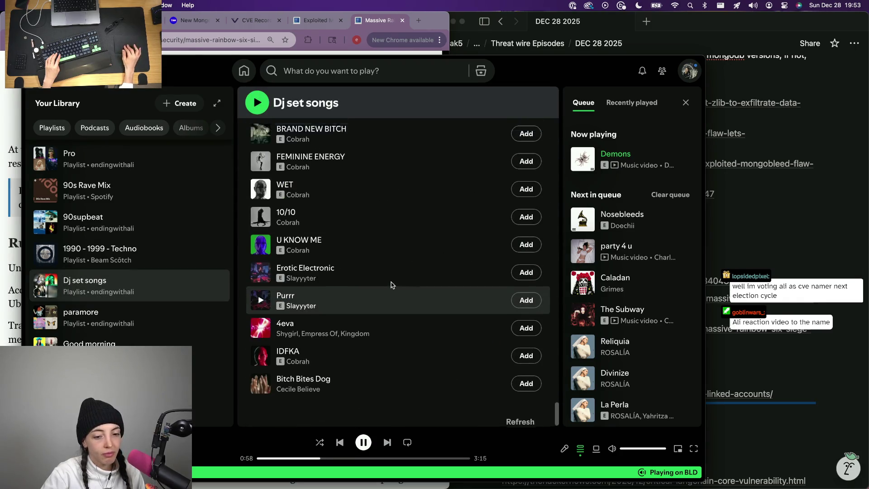
scroll(391, 285, "up", 3)
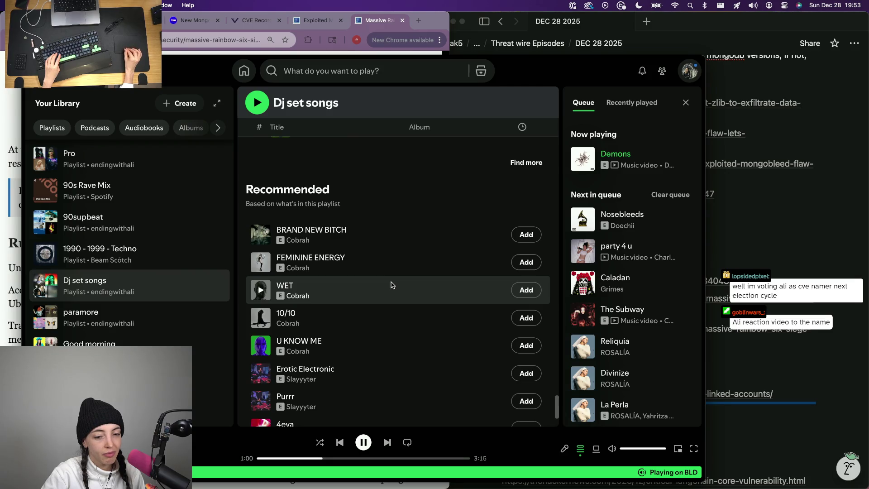
scroll(391, 285, "up", 2)
scroll(370, 296, "up", 3)
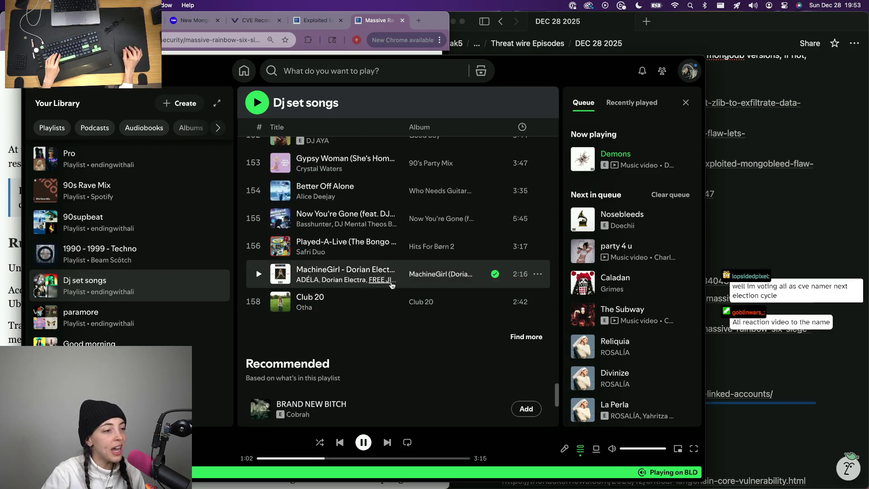
scroll(357, 261, "up", 2)
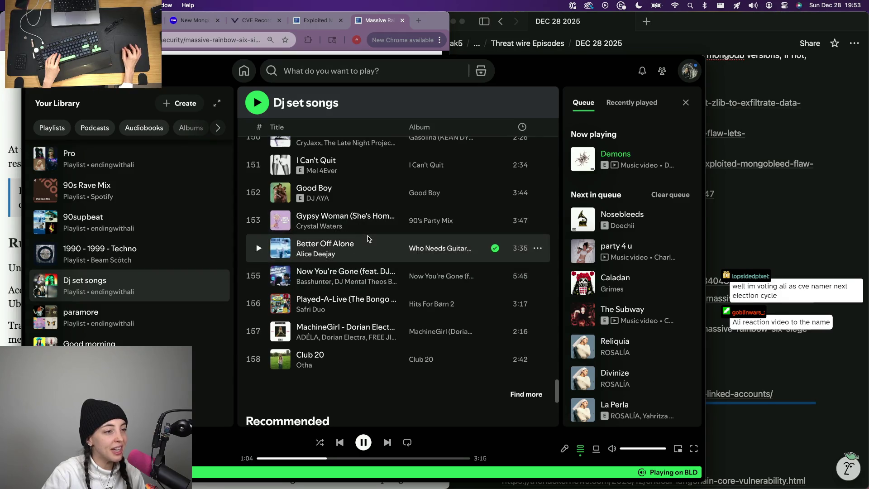
- Queue tracks 153–158 of Dj set songs by shift-selecting and dragging them to the Queue
left_click(361, 220)
left_click(337, 359, "shift")
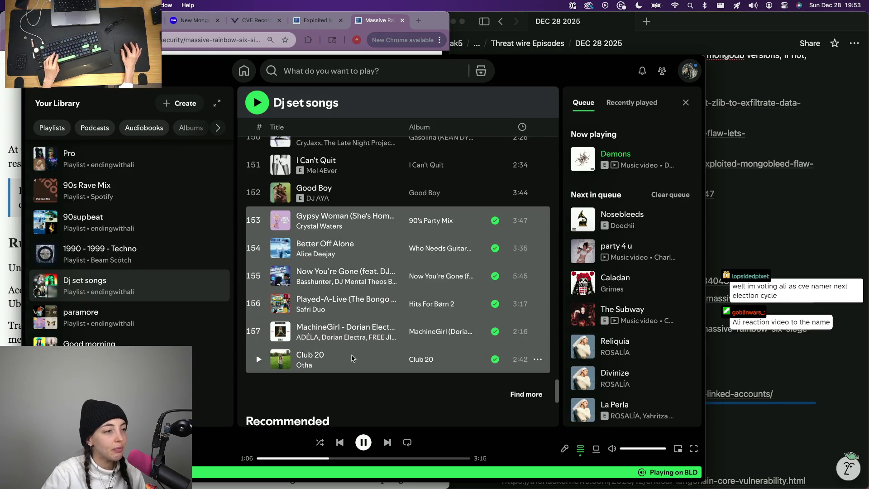
mouse_move(347, 361)
left_mouse_down()
mouse_move(657, 391)
mouse_move(625, 181)
left_mouse_up()
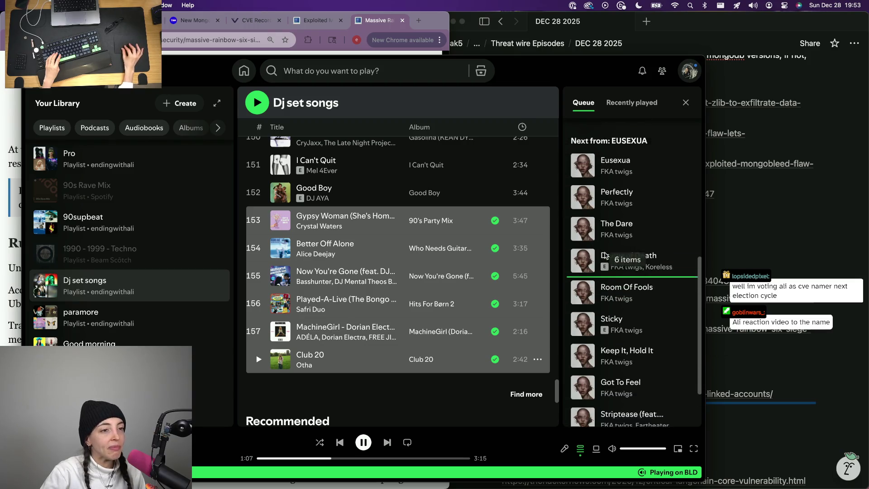
left_click_drag(625, 182, 603, 370)
scroll(372, 204, "up", 5)
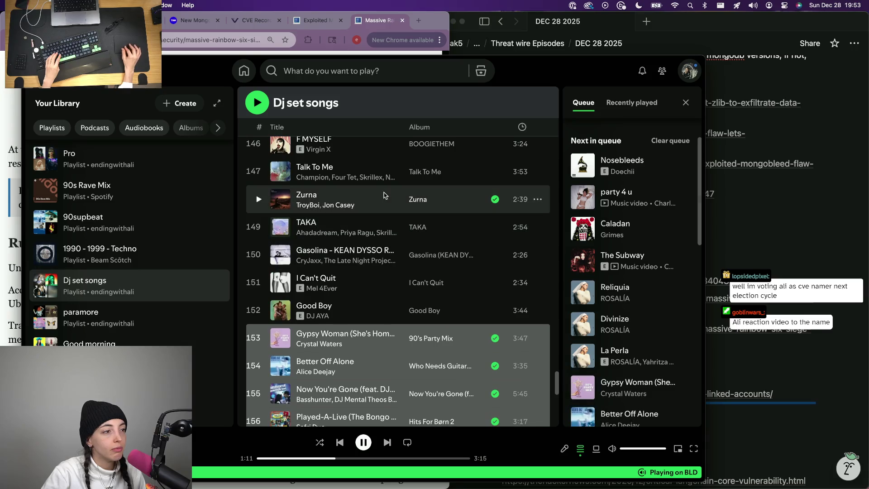
scroll(371, 203, "up", 1)
mouse_move(342, 260)
left_mouse_down()
mouse_move(625, 402)
mouse_move(618, 407)
left_mouse_up()
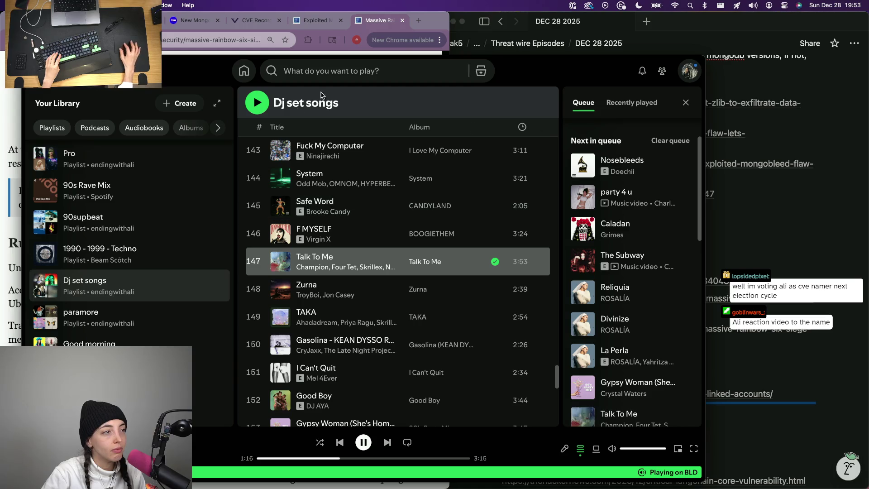
- Search 'brooke candy sophie', open the SOPHIE - complete discography playlist, then bring the notes back to front
left_click(335, 72)
type("brooke candy")
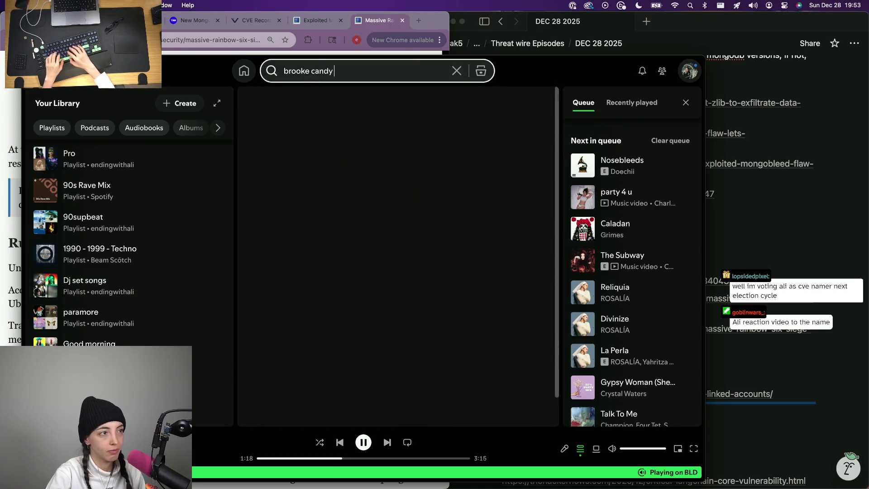
type(" sophie")
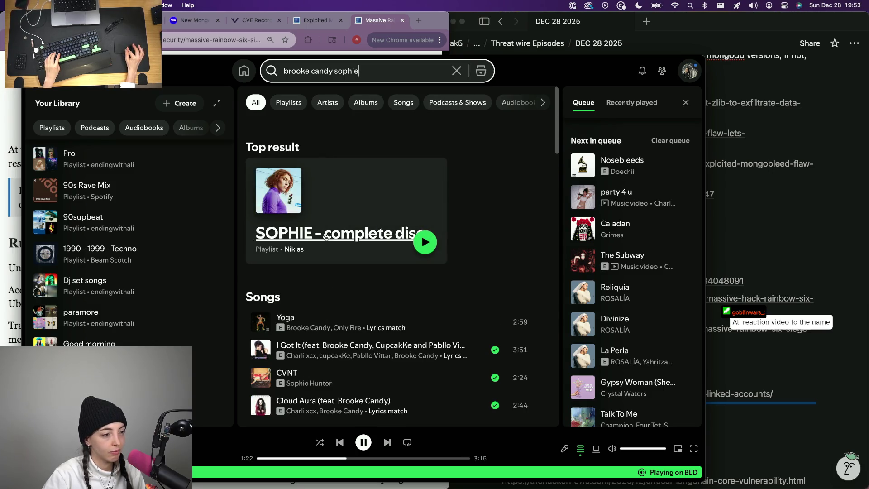
scroll(346, 381, "down", 1)
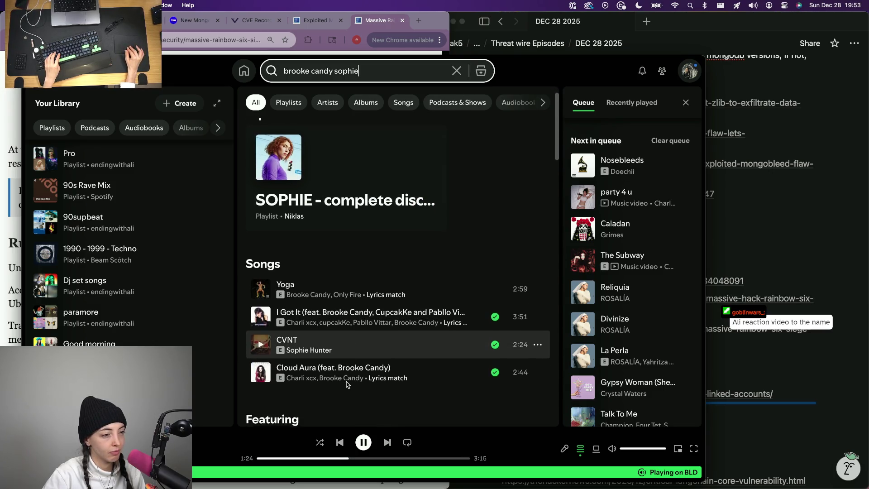
scroll(347, 384, "down", 5)
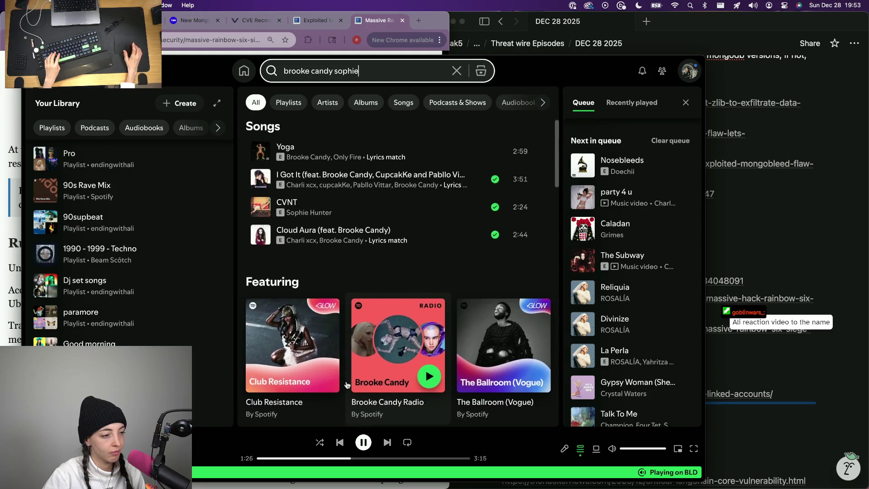
scroll(346, 384, "up", 5)
left_click(337, 234)
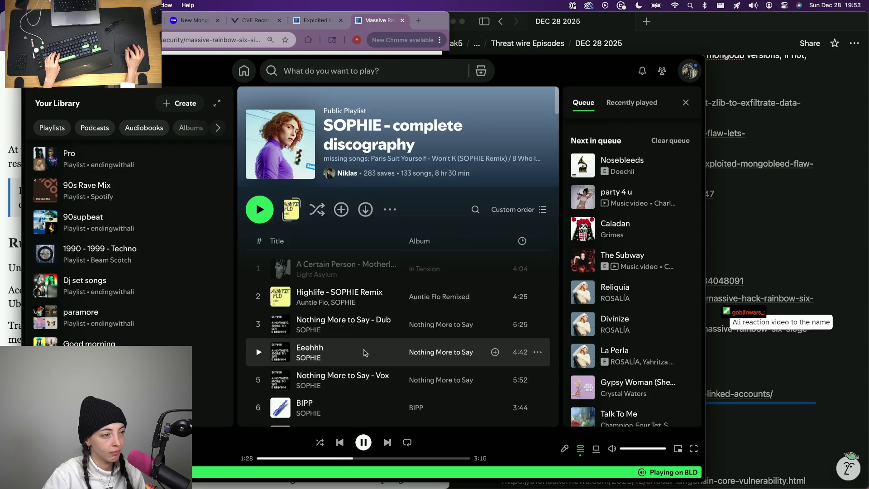
scroll(367, 341, "down", 1)
scroll(368, 342, "down", 2)
scroll(367, 342, "down", 3)
scroll(367, 342, "down", 3)
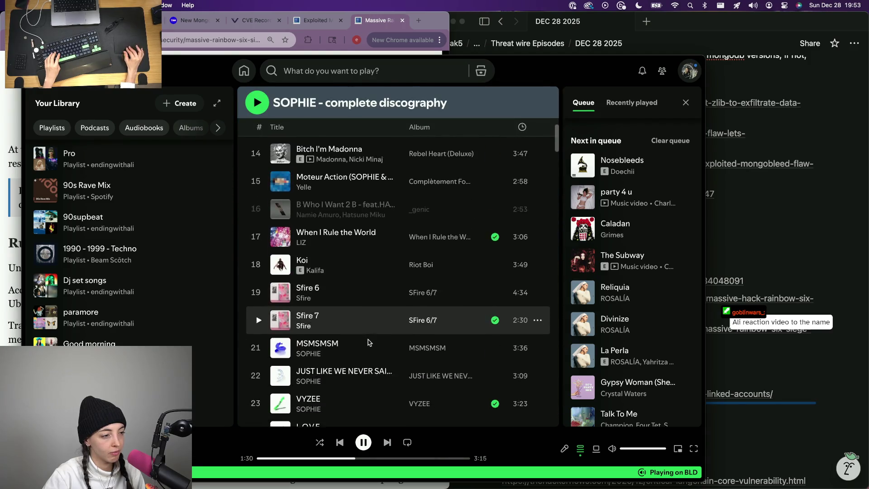
scroll(367, 343, "down", 3)
scroll(368, 342, "down", 3)
scroll(367, 341, "down", 4)
scroll(367, 341, "down", 3)
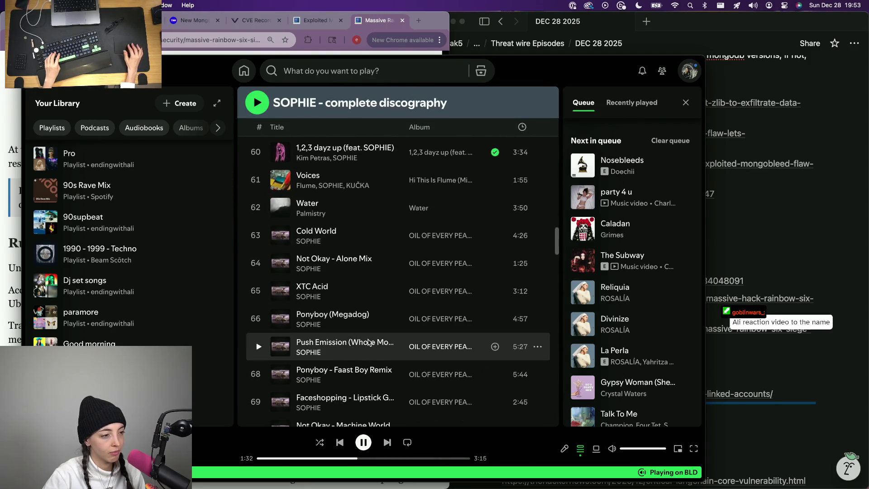
scroll(367, 342, "down", 2)
scroll(368, 341, "down", 5)
scroll(367, 341, "down", 5)
scroll(367, 341, "down", 5)
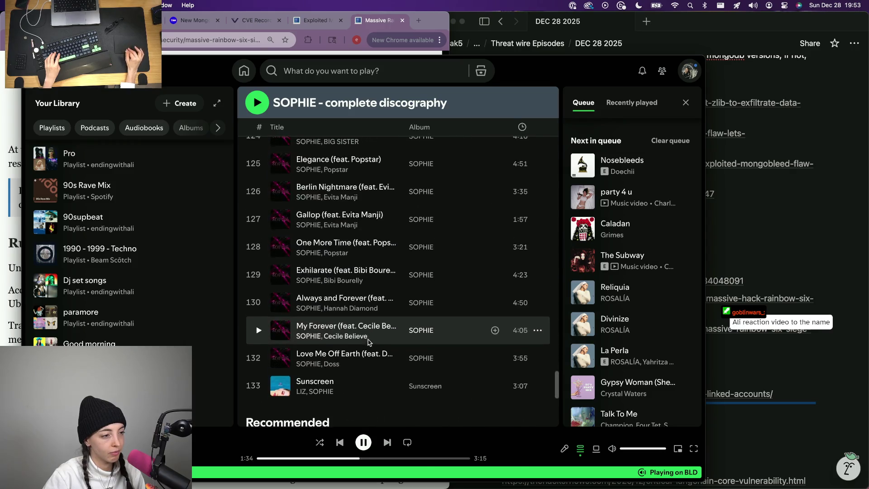
scroll(368, 343, "down", 3)
scroll(367, 342, "down", 3)
key("super+Tab")
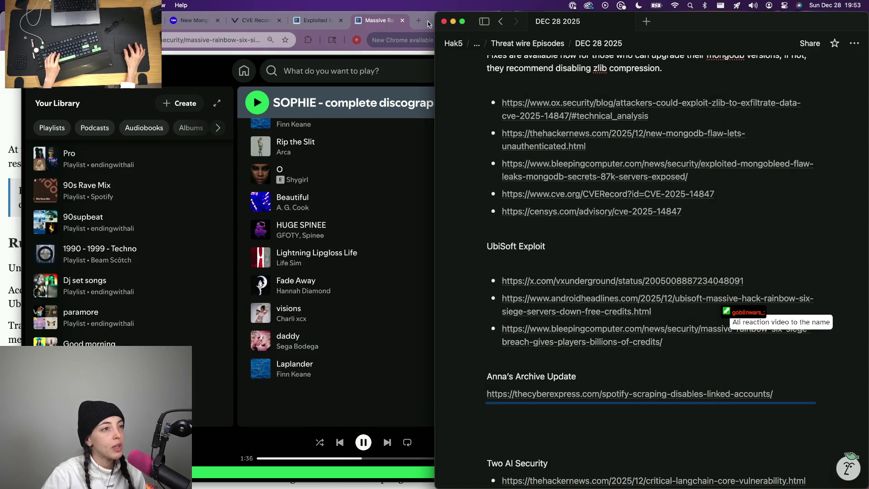
- Read the BleepingComputer Rainbow Six Siege article, then place the cursor on the blank line under UbiSoft Exploit
key("super+Tab")
scroll(545, 258, "up", 1)
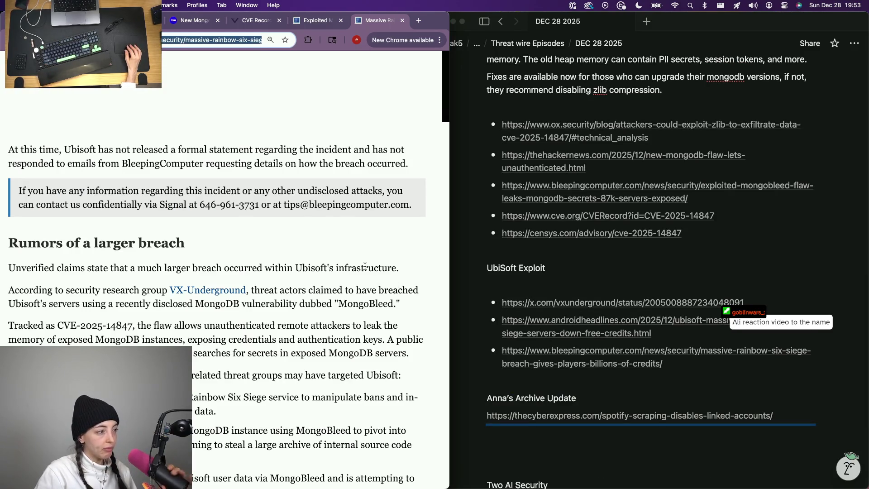
scroll(366, 267, "down", 2)
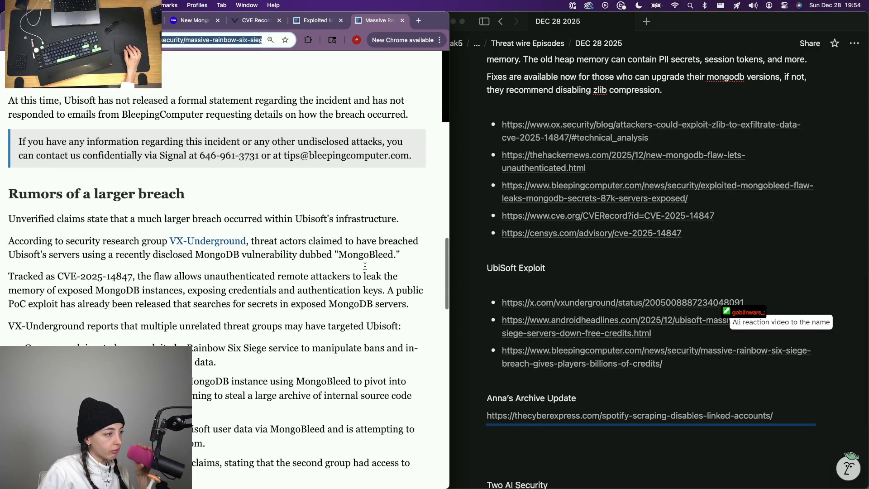
scroll(188, 330, "down", 4)
scroll(187, 329, "up", 1)
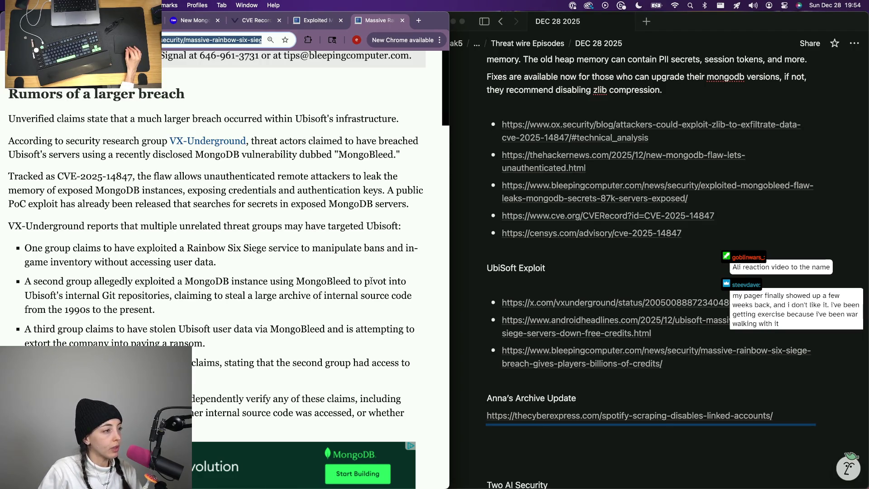
scroll(345, 297, "down", 5)
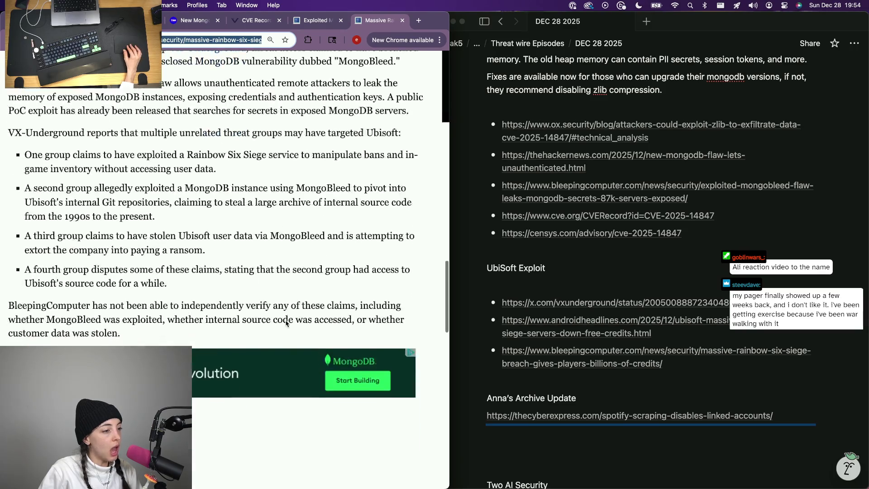
scroll(286, 324, "down", 3)
scroll(286, 324, "down", 2)
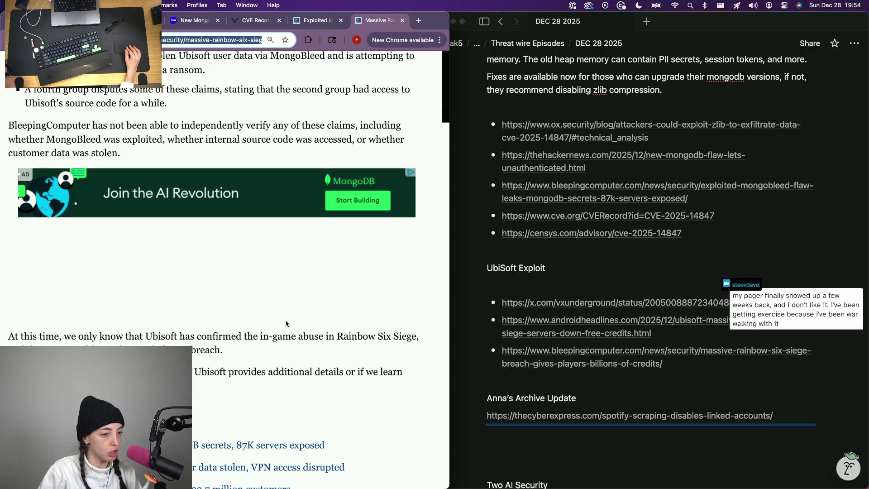
left_click(532, 281)
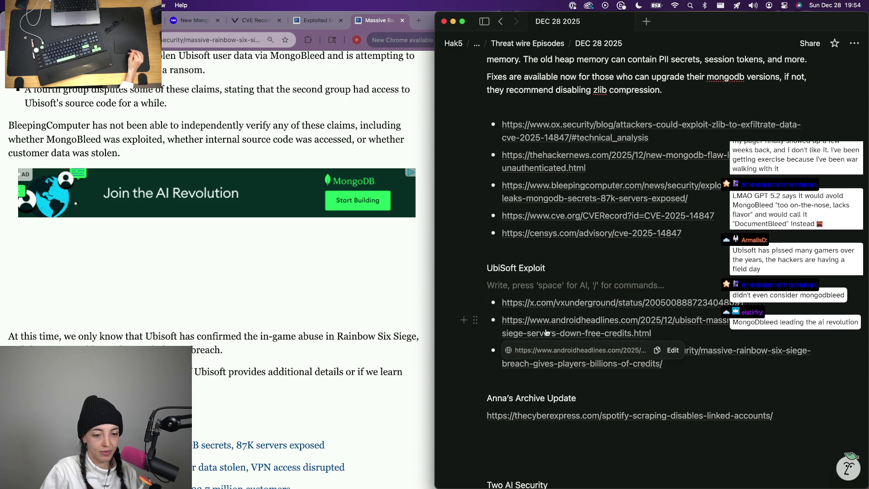
mouse_move(535, 285)
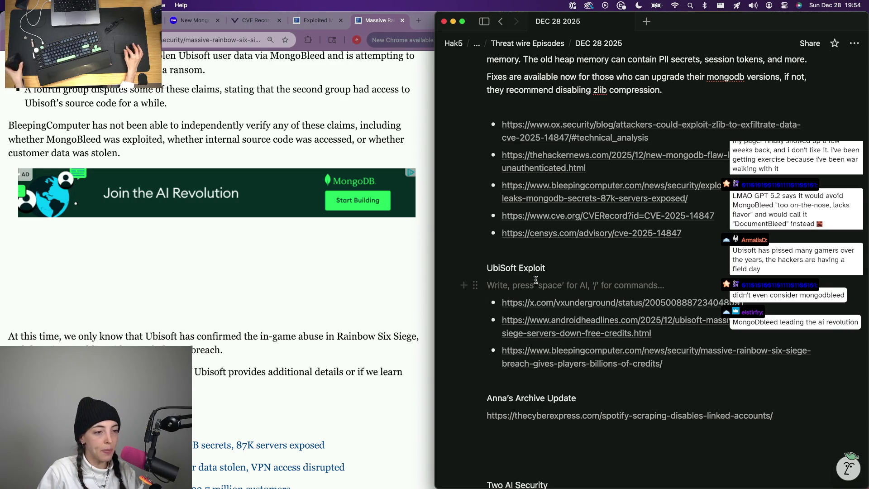
type("UB")
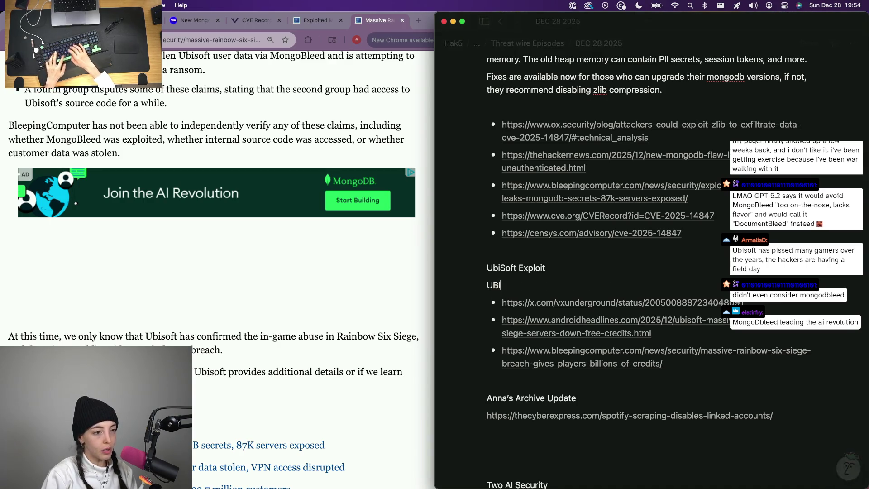
- Write 'This story is for the gamers - Rainbow 6 siege was under siege', correcting typos along the way
key("BackSpace")
key("BackSpace")
type("FR")
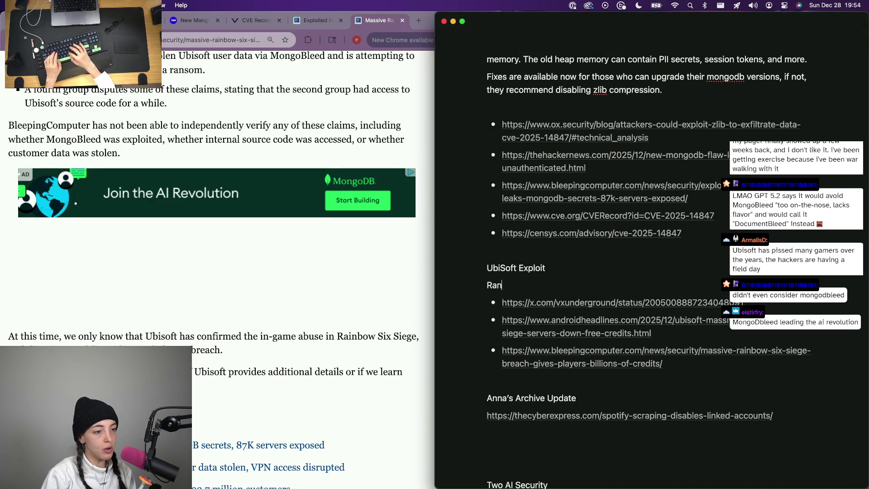
key("BackSpace")
key("BackSpace")
type("TH")
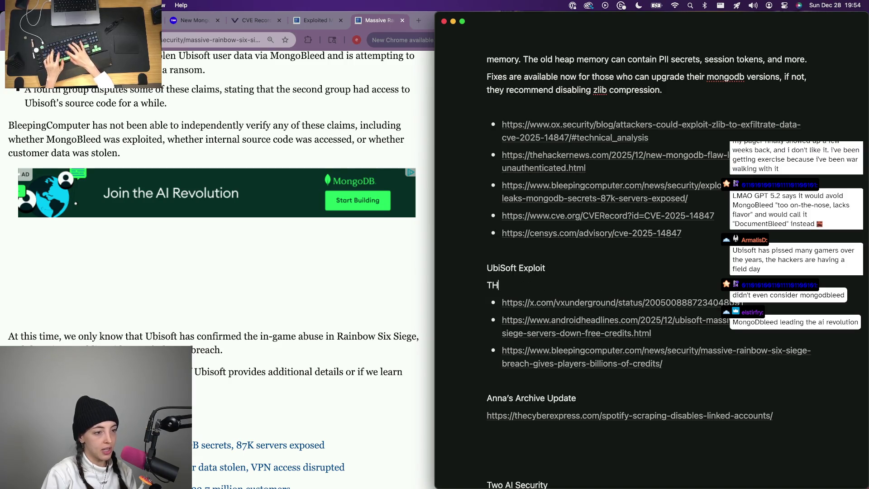
type("is")
key("BackSpace")
key("BackSpace")
key("BackSpace")
type("his story")
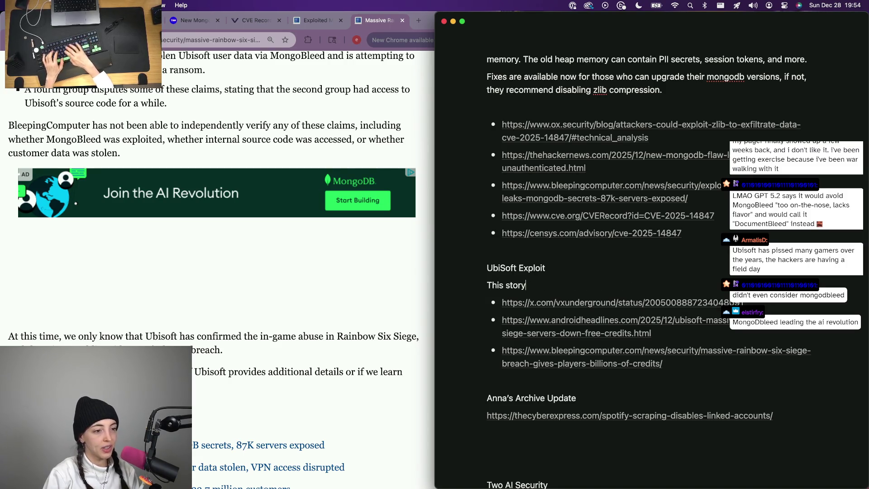
type(" is for the gamers - ")
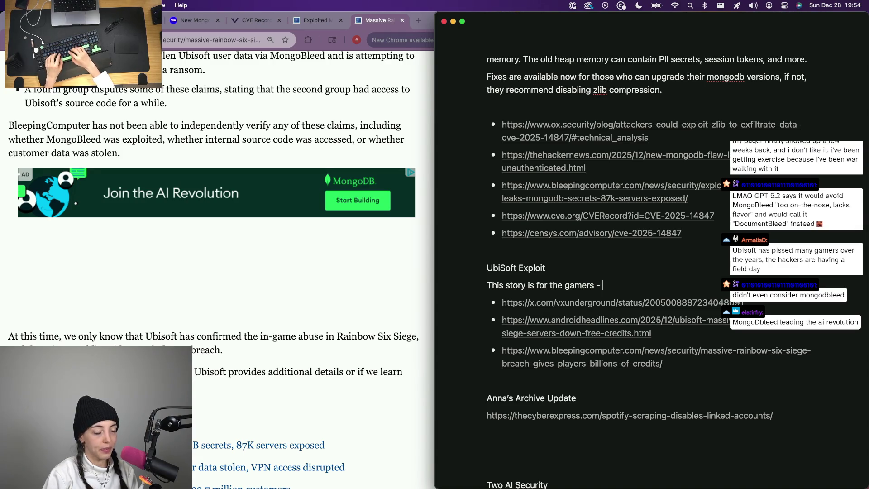
type("u")
key("BackSpace")
type("Ub")
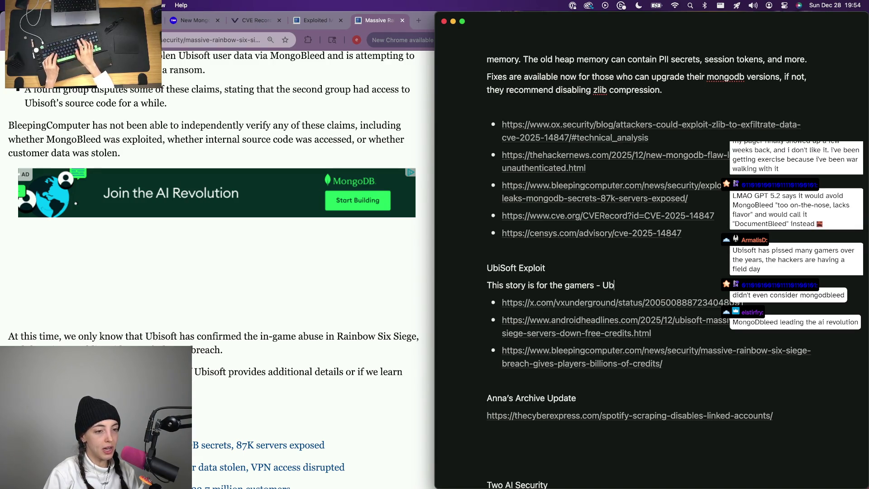
key("BackSpace")
key("BackSpace")
type("Rainbow 6 seige was under se")
scroll(49, 128, "up", 10)
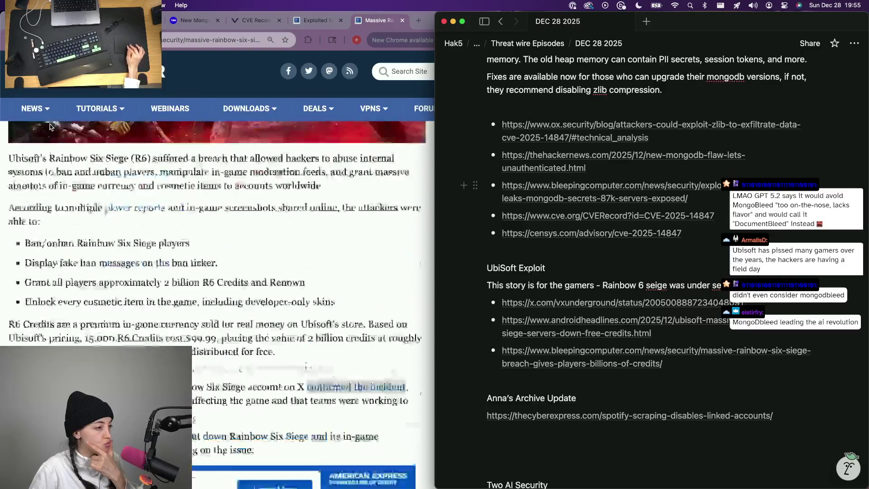
scroll(50, 127, "down", 5)
scroll(50, 127, "up", 3)
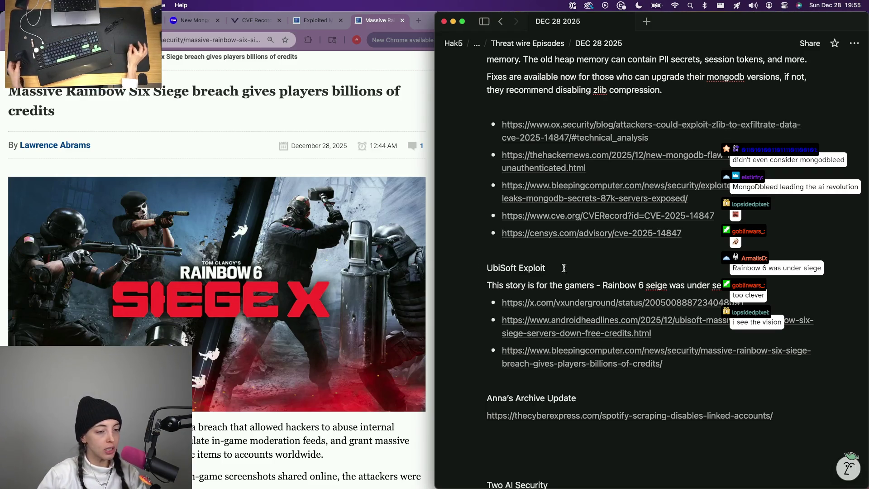
- Correct 'seige' to 'siege', finish the sentence and leave a clean new line below it
double_click(656, 285)
type("siege")
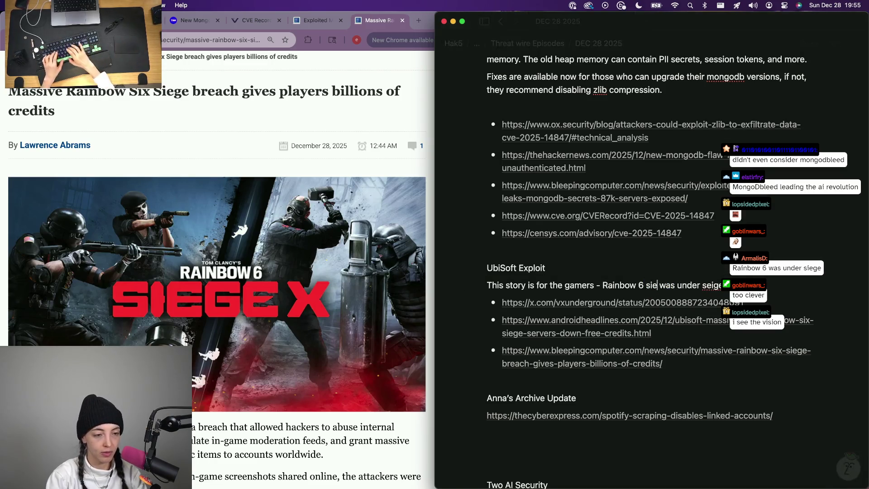
key("alt+Right")
key("alt+Right")
key("shift+alt+Right")
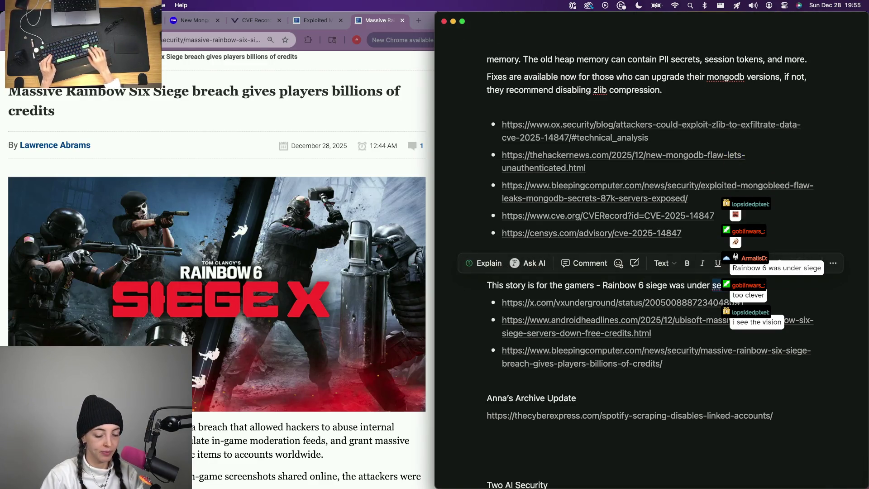
key("Right")
type("si")
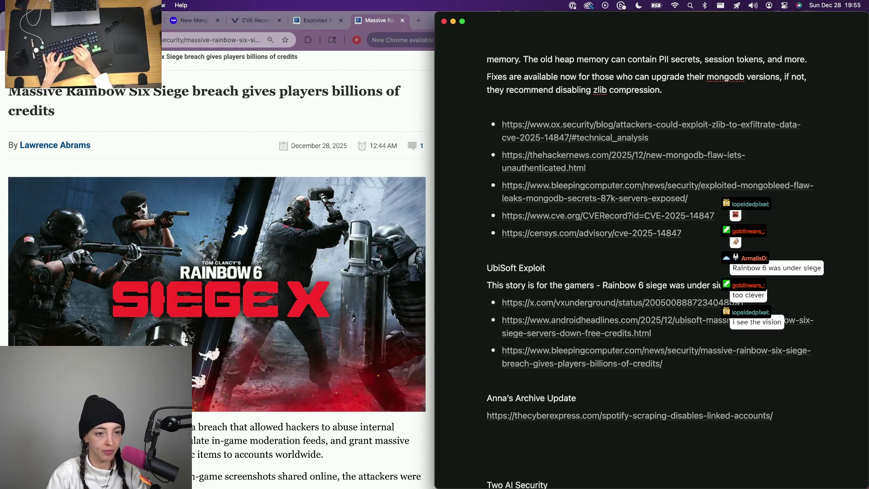
type("e")
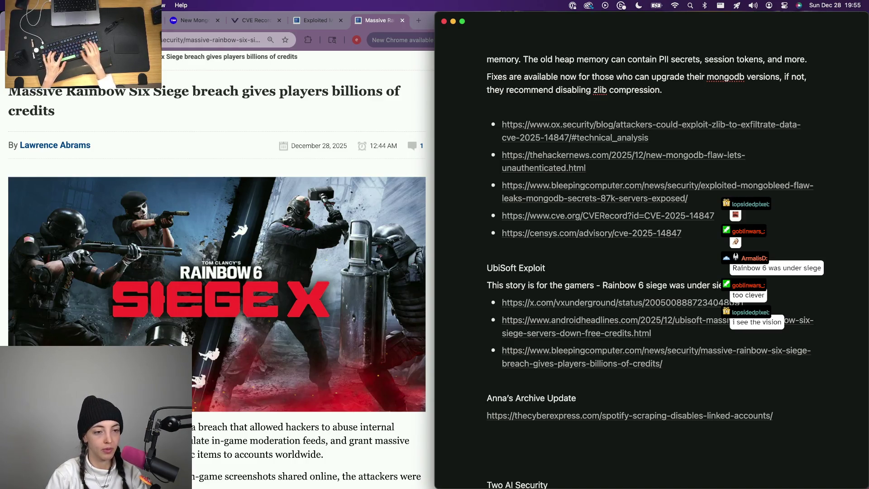
key("Return")
type("Ubi")
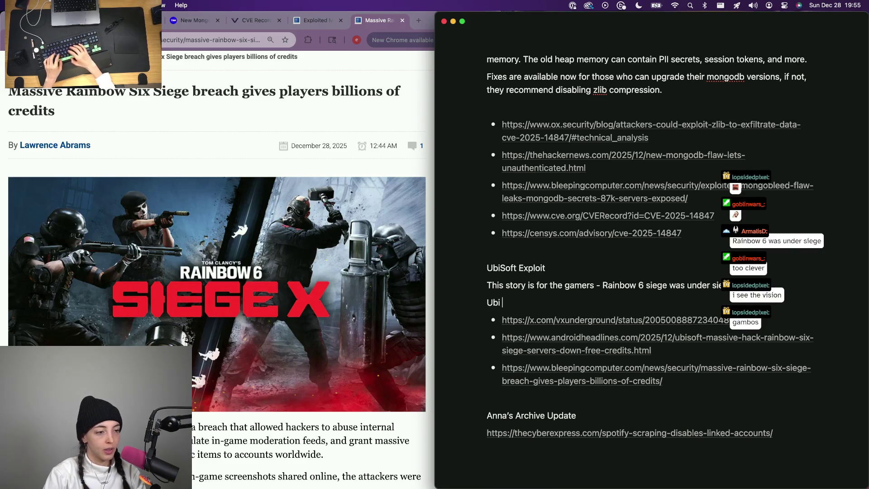
key("BackSpace")
key("BackSpace")
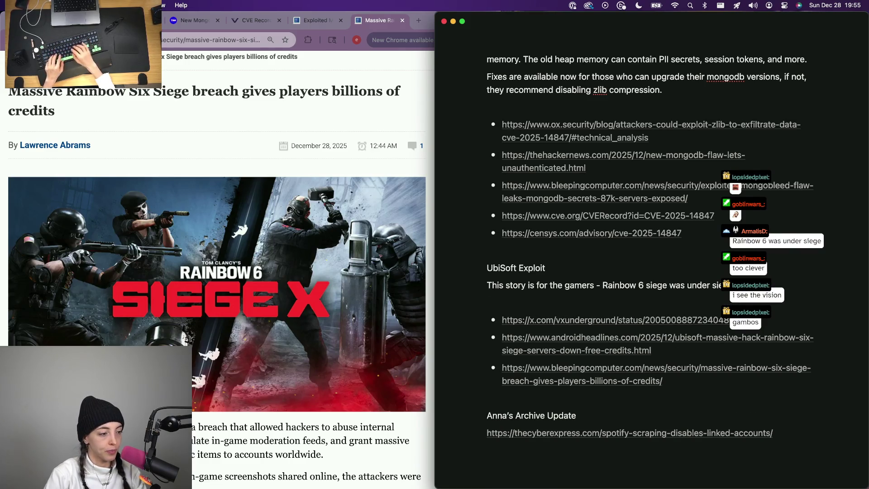
left_click(257, 20)
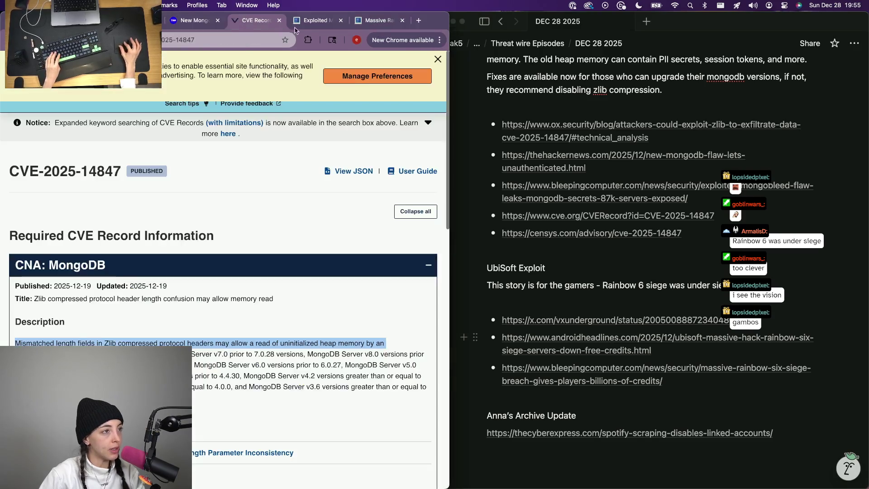
- Close the CVE record tab and copy the UEFI flaw article's URL from Chrome
key("cmd+w")
left_click(174, 23)
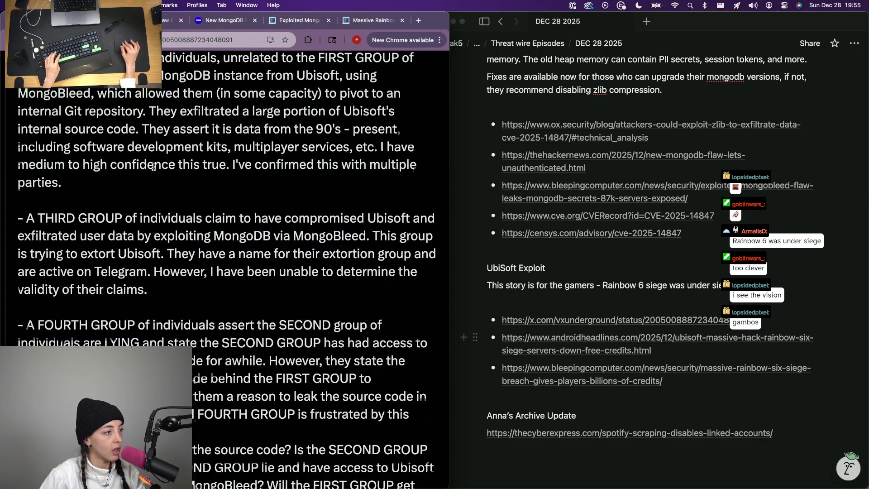
left_click(175, 26)
left_click(218, 26)
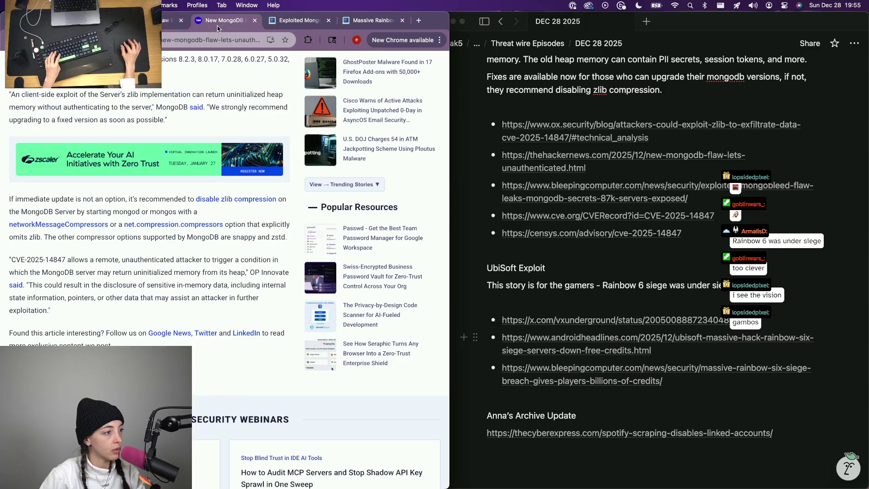
left_click(175, 20)
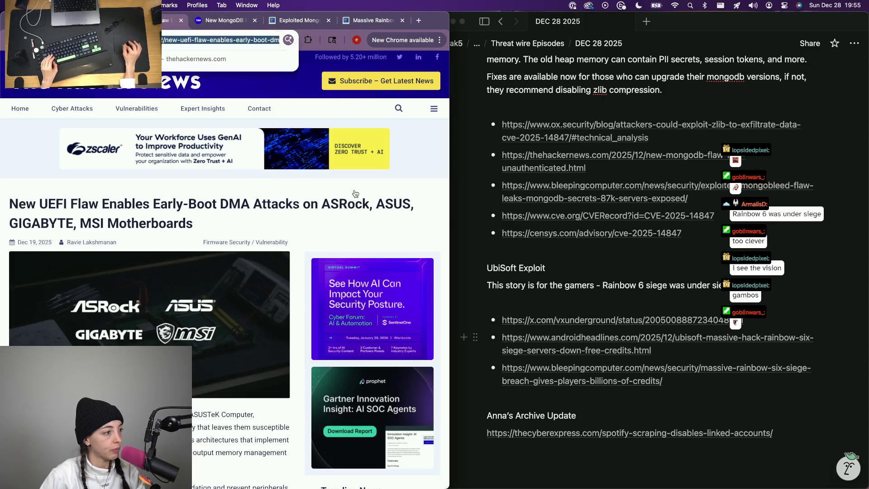
scroll(605, 215, "down", 5)
- Paste the UEFI flaw article link on a new line under Two AI Security
left_click(562, 299)
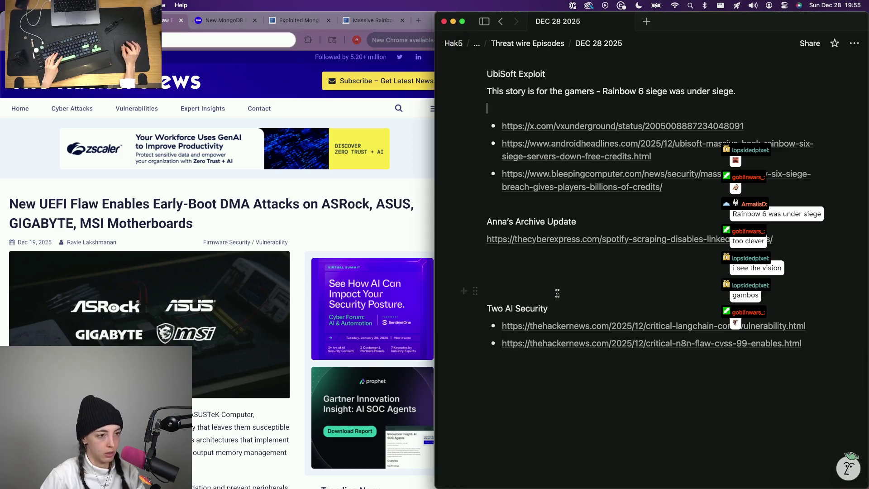
left_click(561, 309)
key("Return")
key("cmd+v")
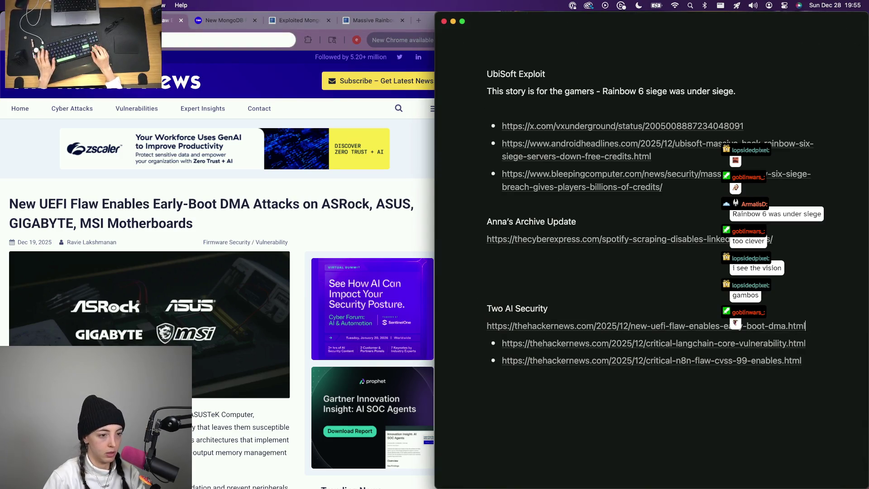
type("-")
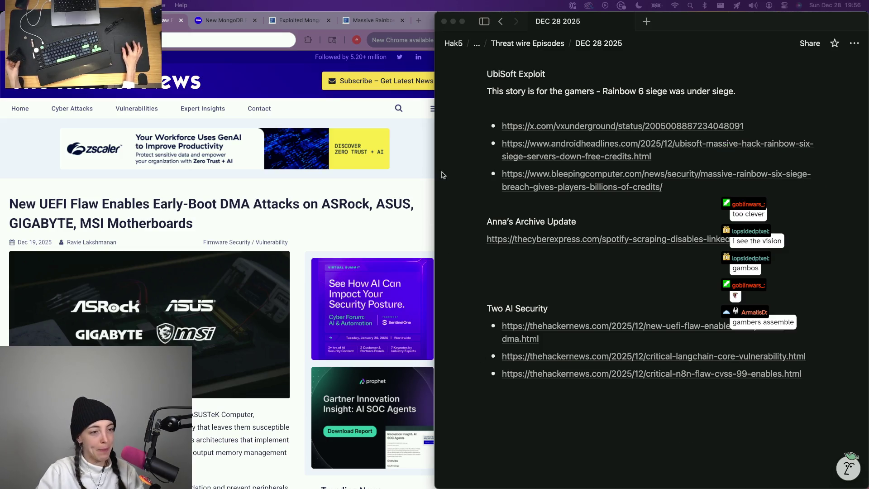
- Begin a new line after 'under siege.' with 'The Publisher, Ubisoft confirmed via twitter i mean X that th'
left_click(570, 275)
scroll(591, 204, "up", 2)
left_click(744, 134)
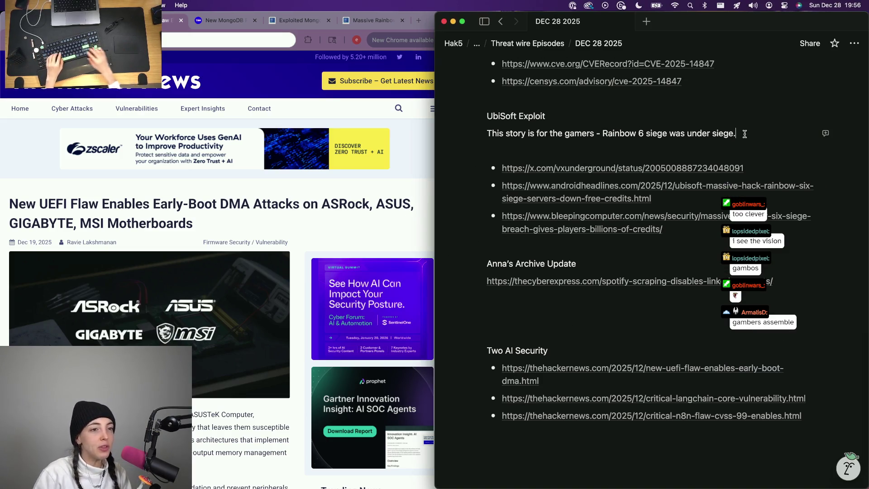
key("Return")
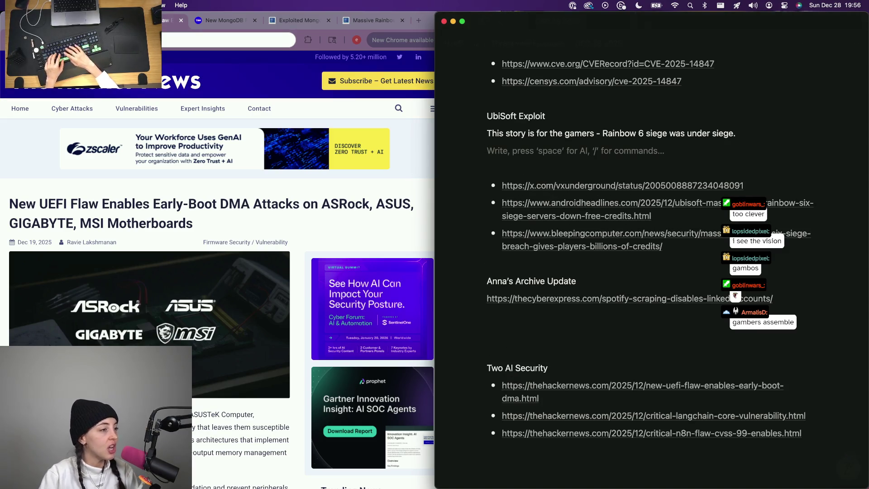
type("Game Publisher")
key("super+BackSpace")
type("The Publisher, Ub")
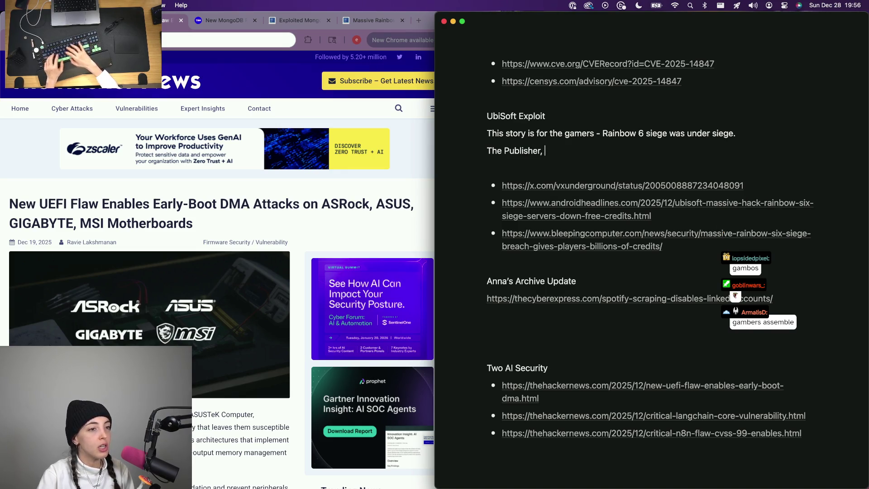
type("isoft confirmed via twitter i mean X that th")
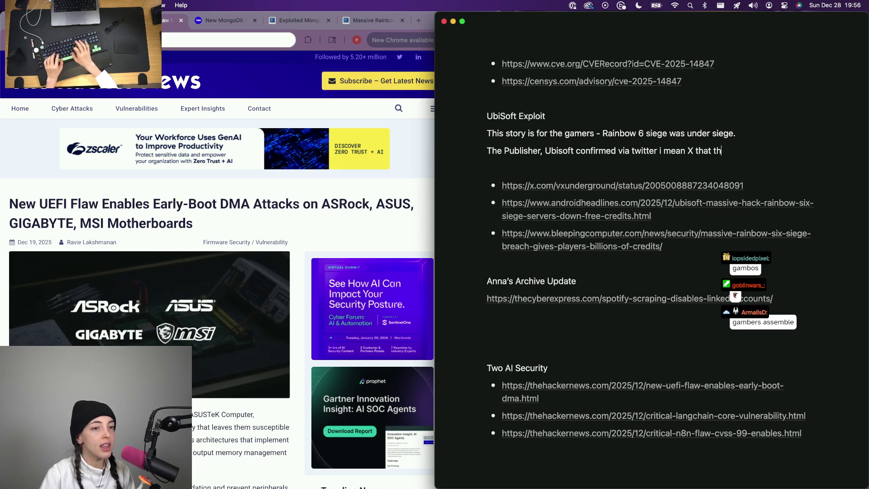
left_click(299, 20)
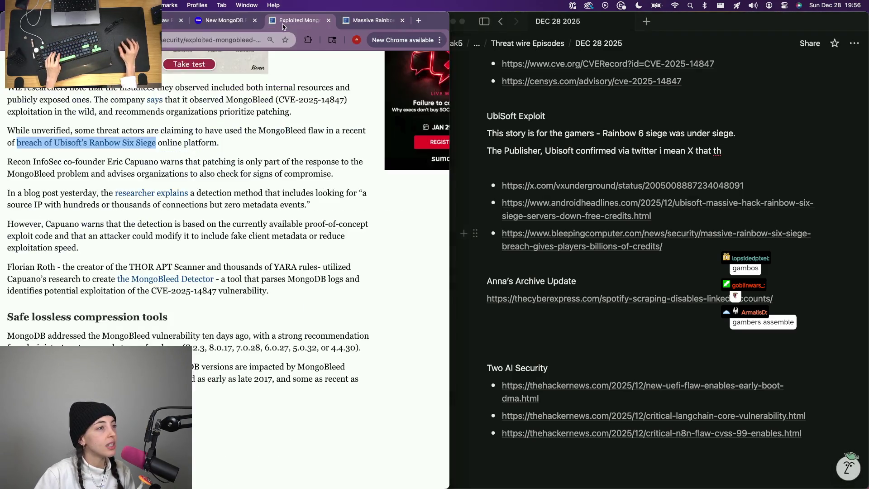
scroll(188, 160, "up", 1)
scroll(165, 212, "up", 5)
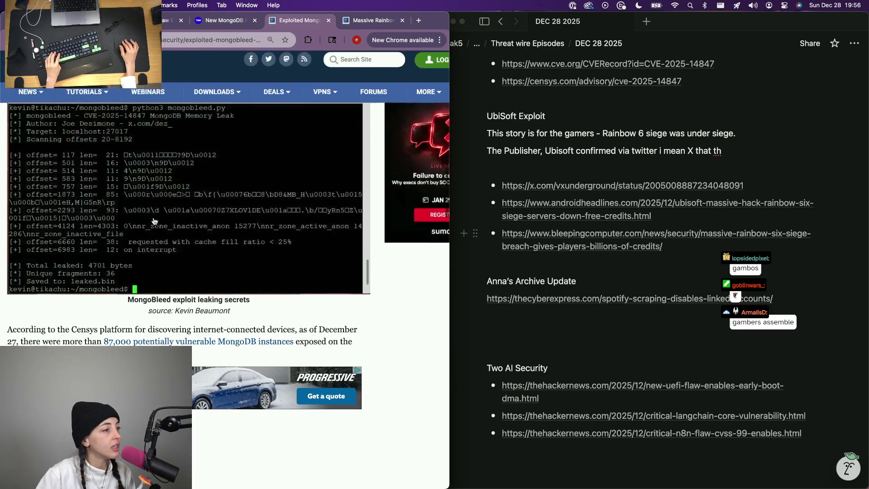
scroll(154, 221, "up", 1)
scroll(154, 221, "down", 5)
scroll(136, 238, "up", 1)
scroll(122, 255, "up", 1)
scroll(122, 255, "up", 5)
scroll(122, 255, "up", 5)
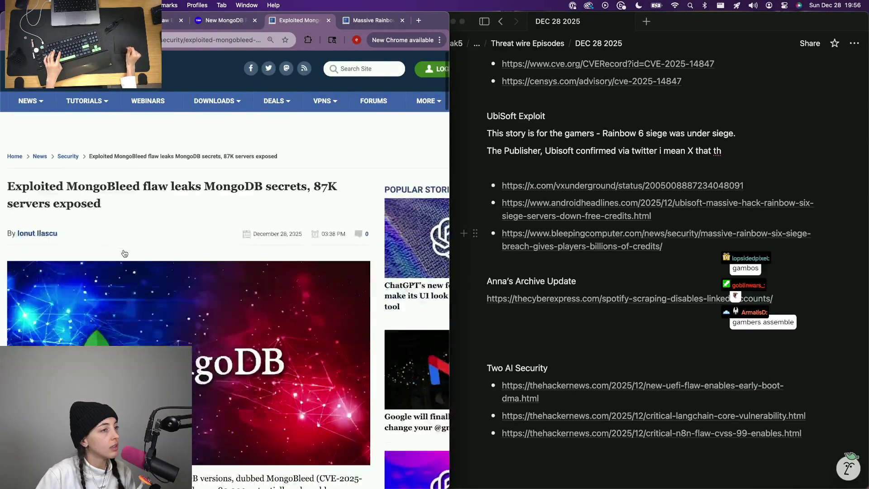
- Close the MongoBleed exploit article, returning to the Rainbow Six Siege breach article
key("super+w")
scroll(117, 249, "down", 1)
scroll(130, 225, "down", 5)
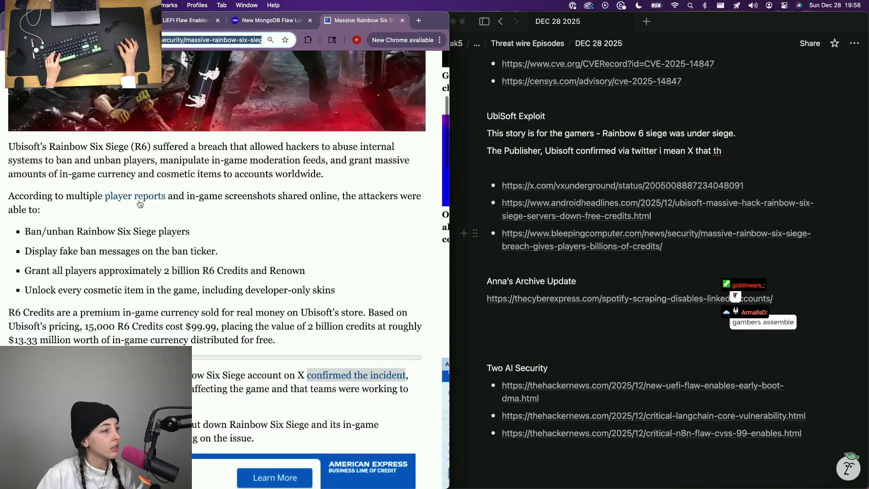
scroll(144, 200, "down", 3)
- Open Ubisoft's X confirmation post and change the sentence ending to 'on saturday december 27t that'
left_click(357, 217, "super")
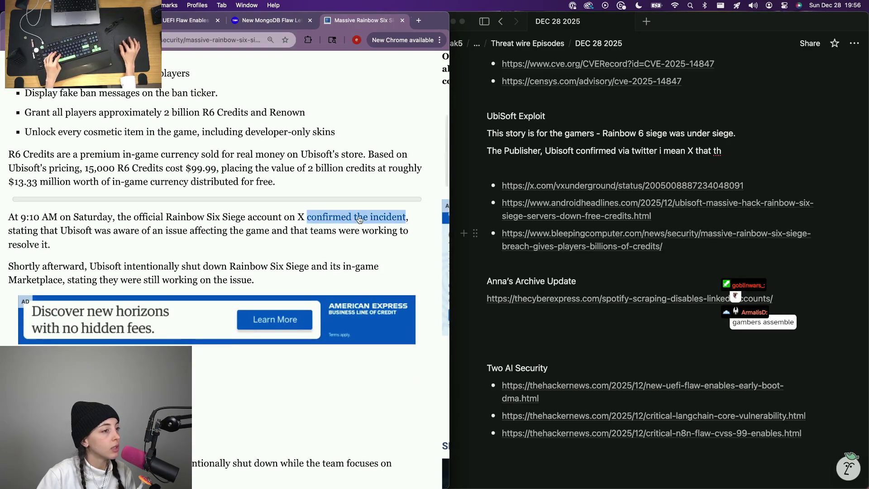
left_click(735, 149)
key("alt+BackSpace")
key("alt+BackSpace")
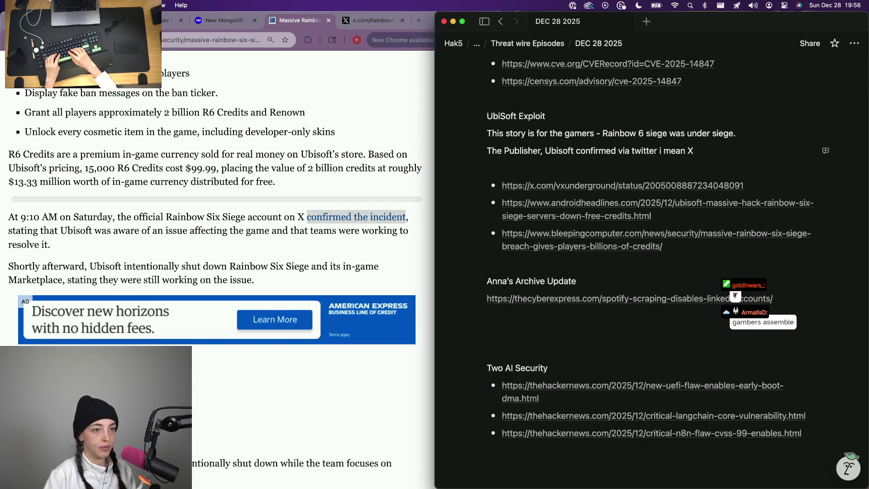
type(" on saturday december 27tg")
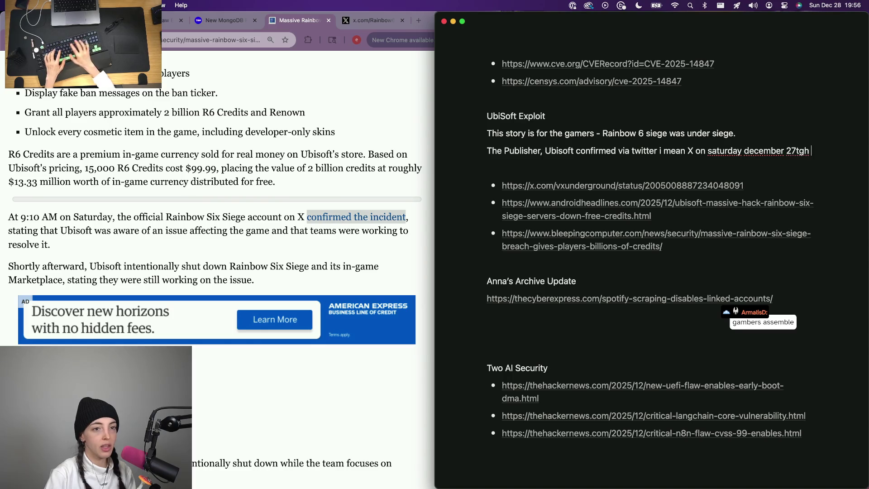
type("hat")
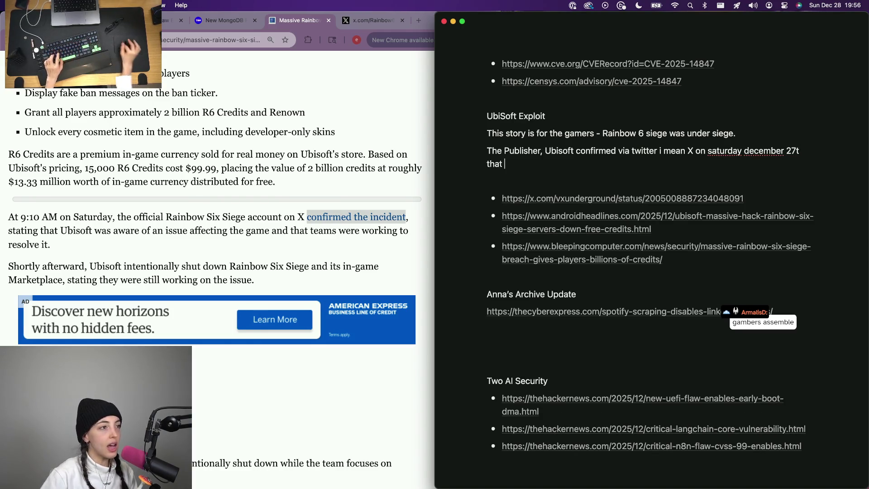
left_click(370, 20)
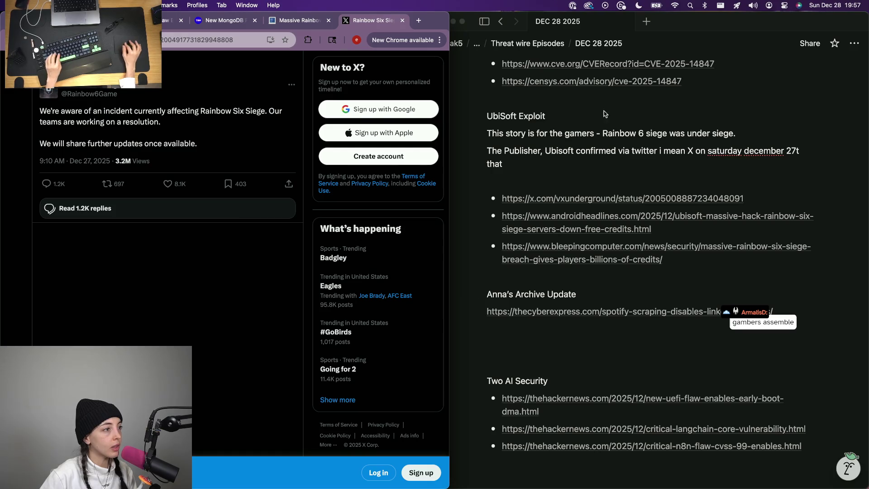
- Finish the date as '27th 2025' and add 'there was a quote incident affecting the game.'
left_click(546, 170)
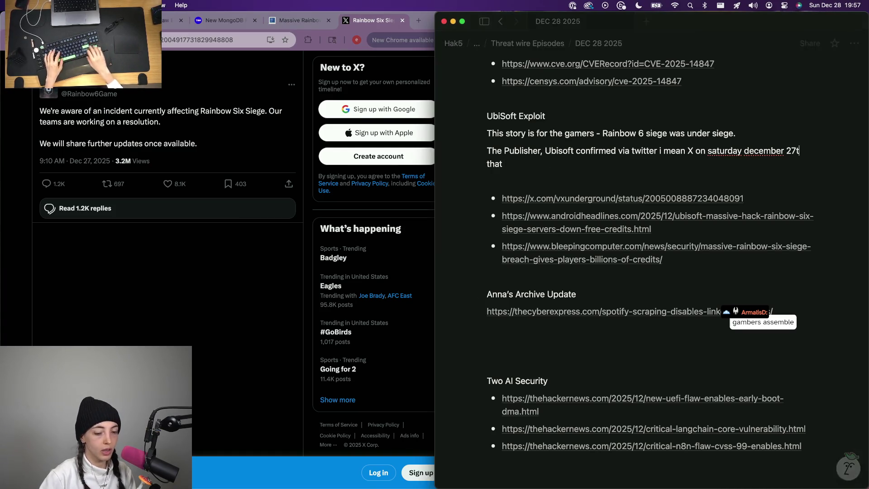
key("Left")
type("h 20256")
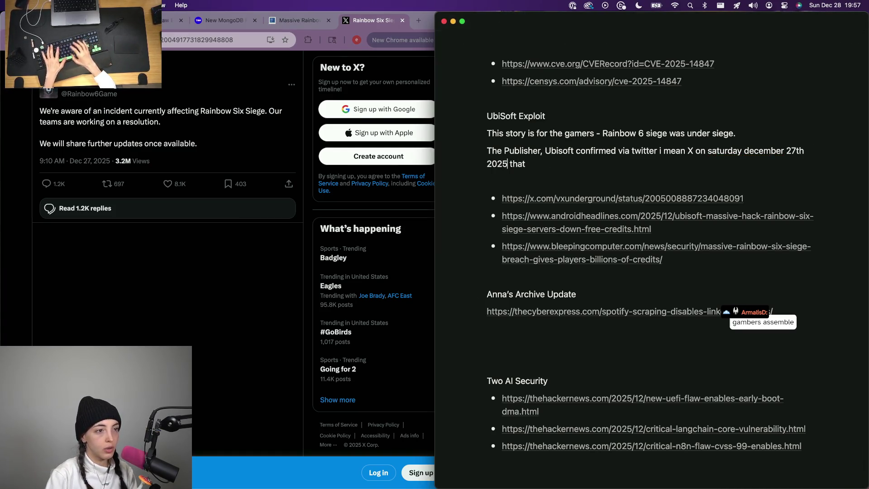
type(" t")
key("Delete")
key("End")
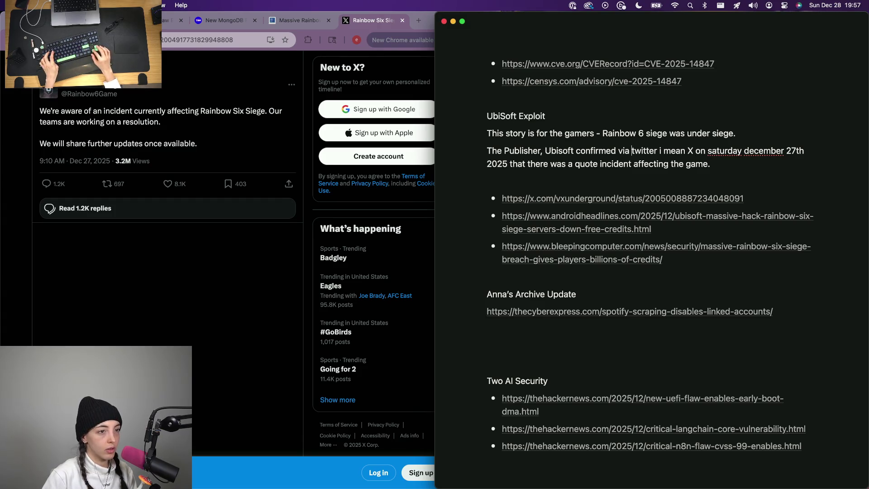
- Replace 'The Publisher, Ubisoft' with 'An official statement of an incident from the rainbow 6 siege team was'
key("shift+alt+Right")
key("BackSpace")
key("alt+BackSpace")
type("fga")
key("BackSpace")
key("BackSpace")
key("BackSpace")
type("game")
key("alt+BackSpace")
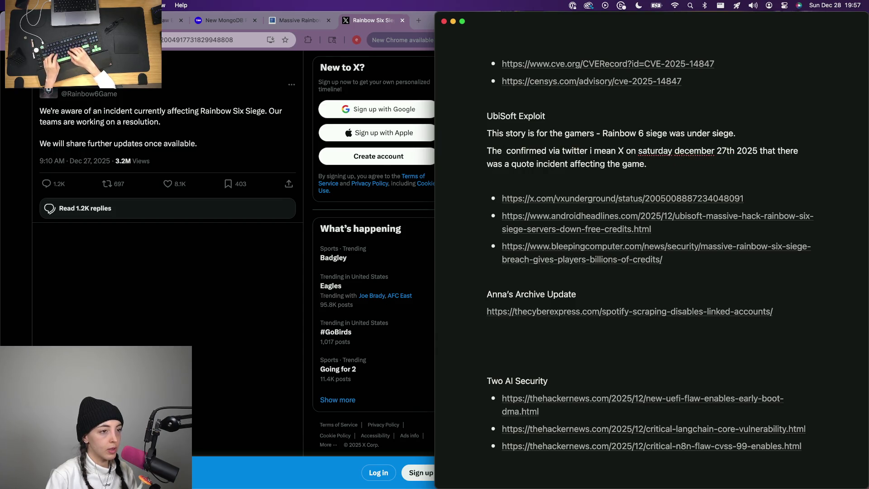
key("alt+BackSpace")
type("An official statement f")
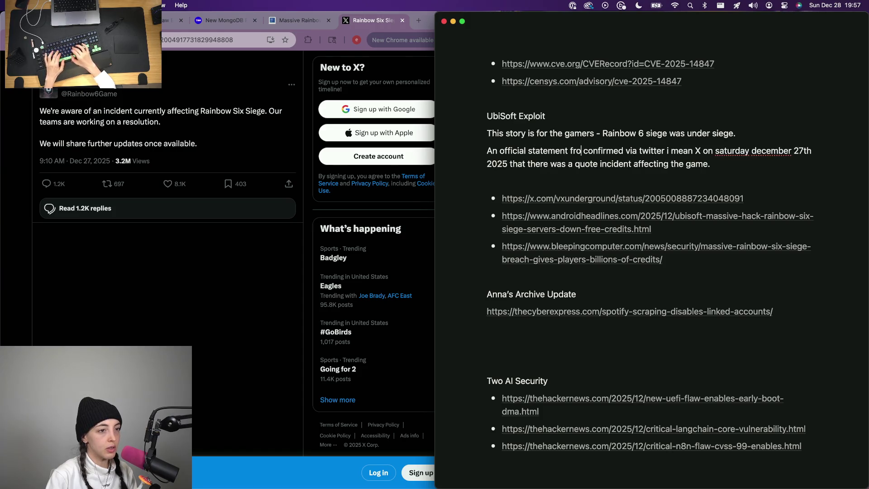
key("BackSpace")
key("BackSpace")
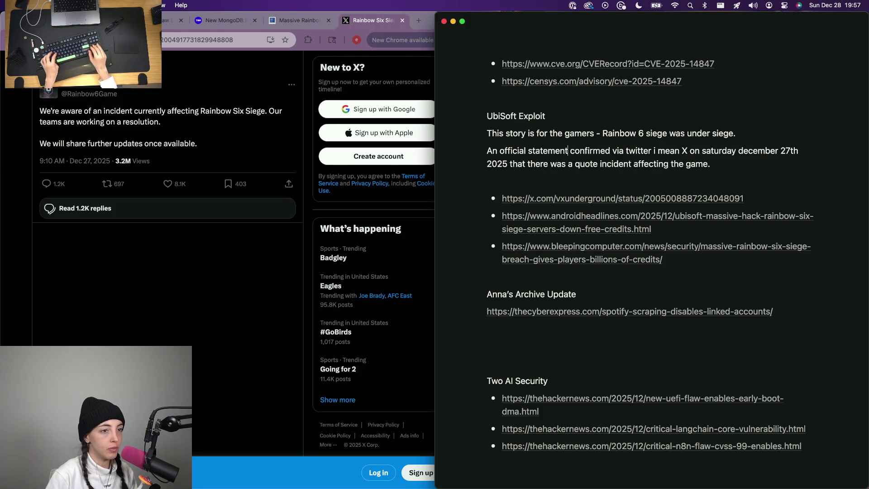
type("b")
type("the ")
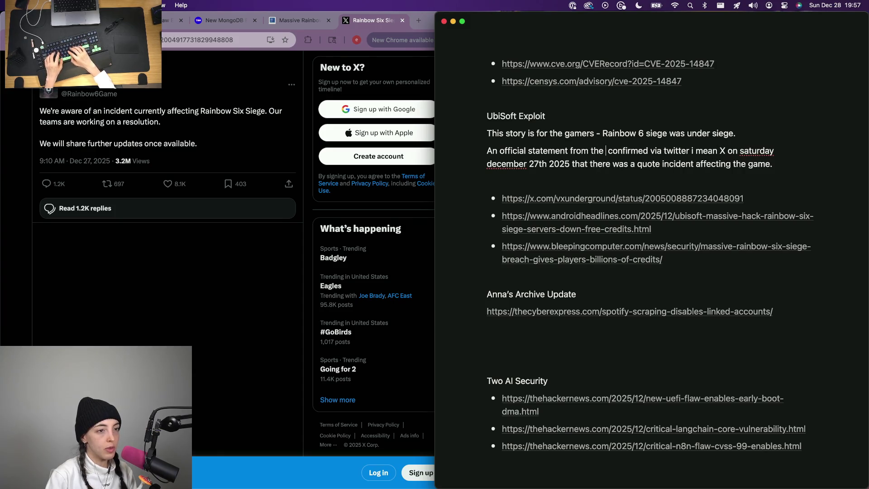
type("rainbow 6 se")
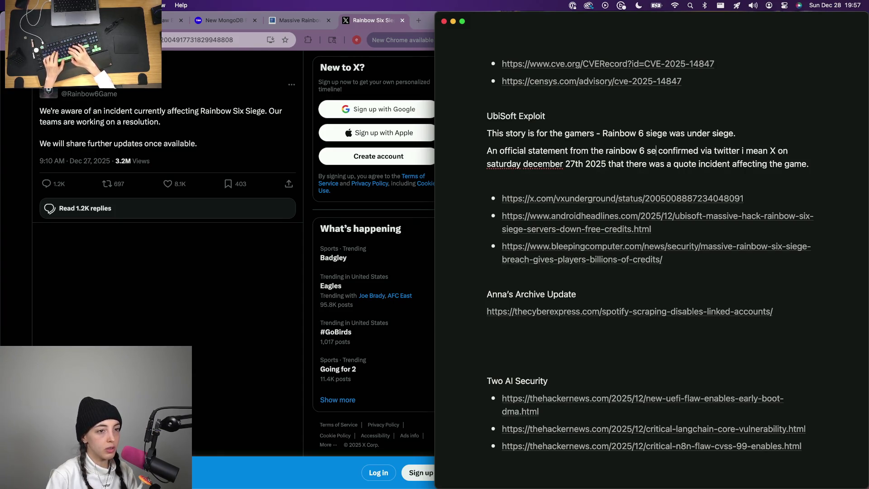
key("BackSpace")
type("6 sieg")
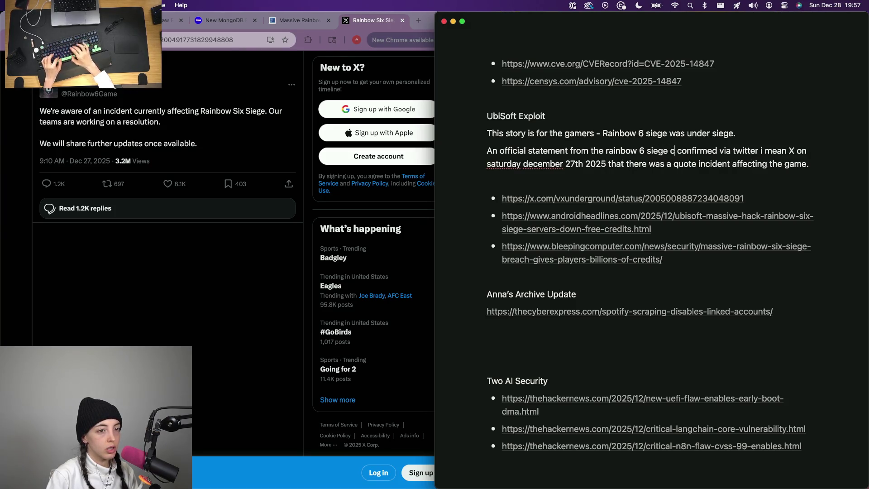
type("e c")
key("BackSpace")
type("team was")
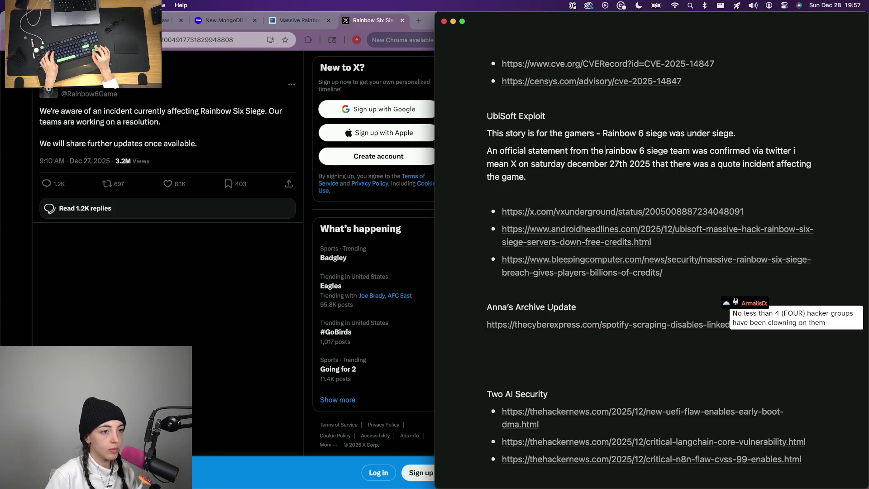
type("of ")
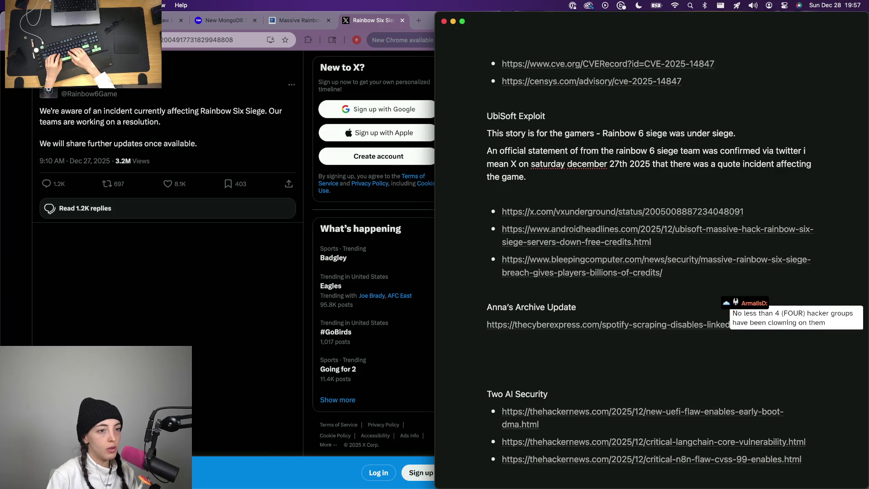
type("an incident")
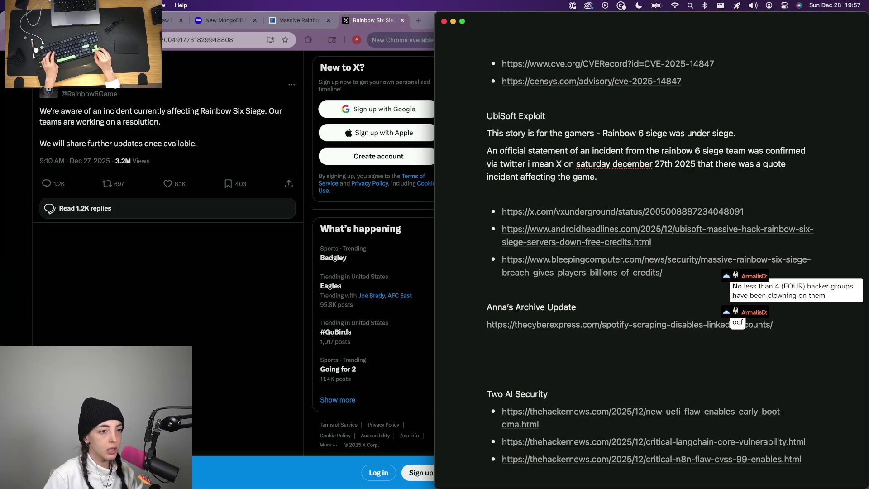
mouse_move(645, 163)
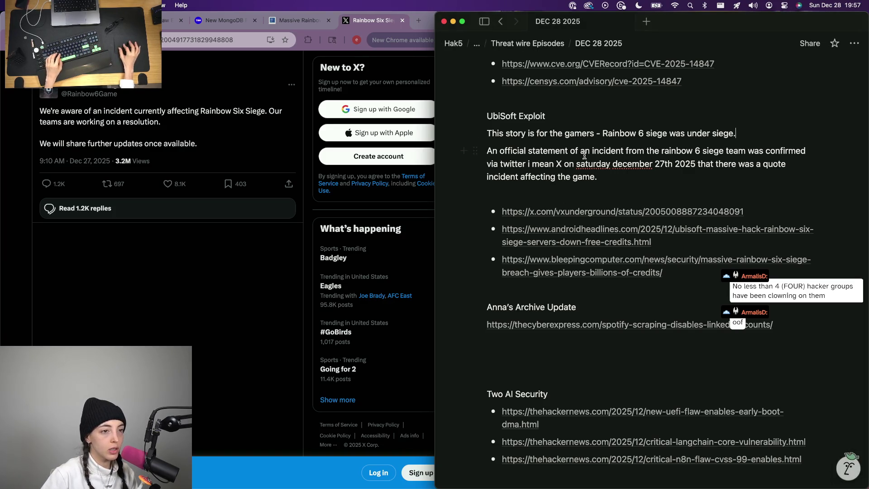
left_click_drag(698, 165, 598, 179)
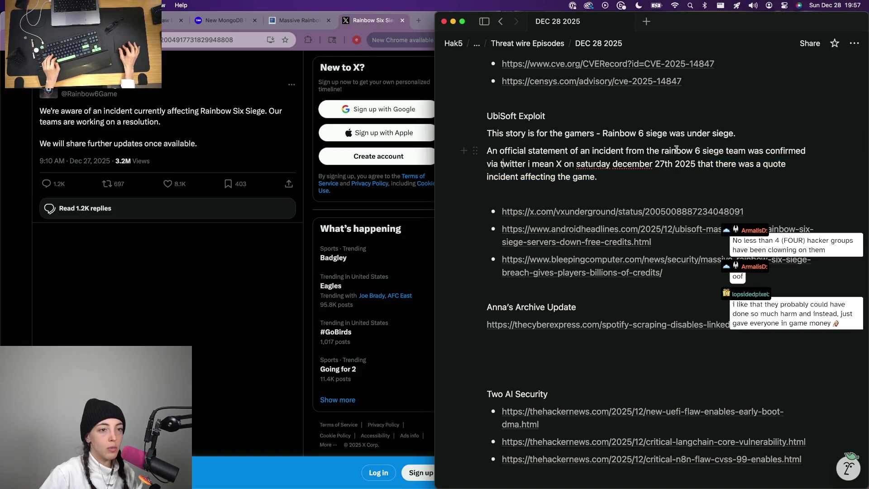
- Shorten the opening to 'The rainbow 6 siege team confirmed', removing 'was'
left_click_drag(656, 151, 496, 151)
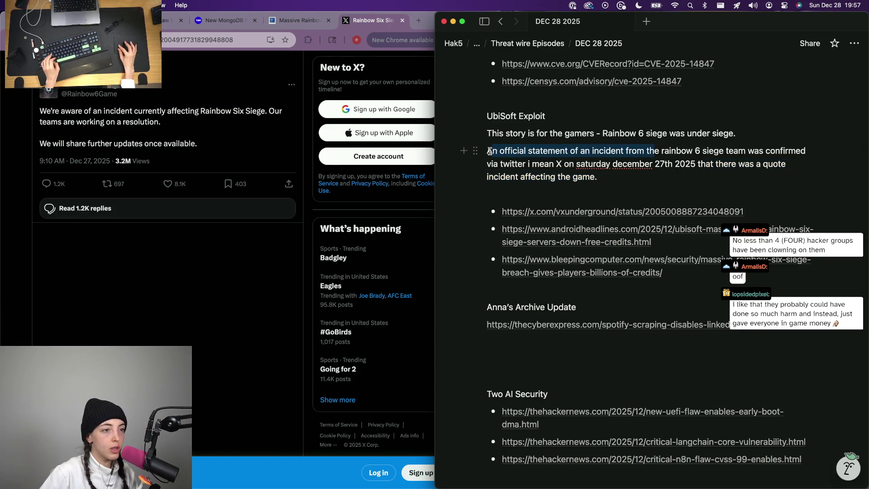
key("BackSpace")
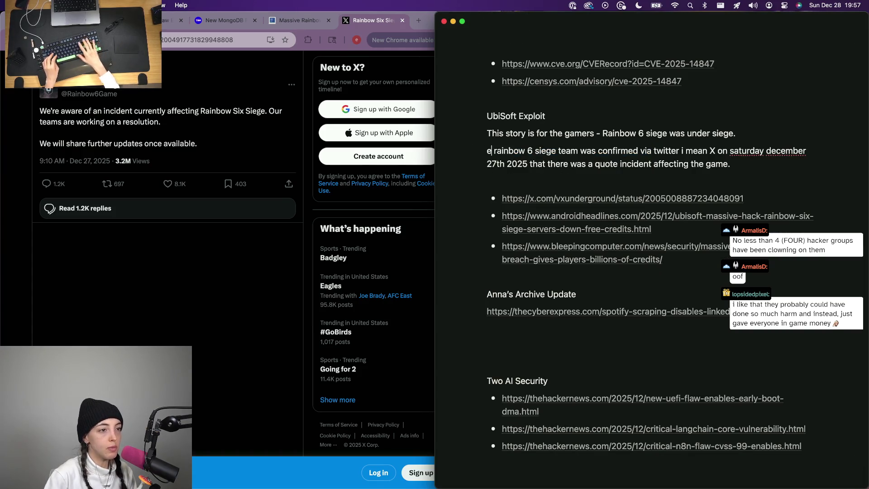
type("Th")
key("alt+Right")
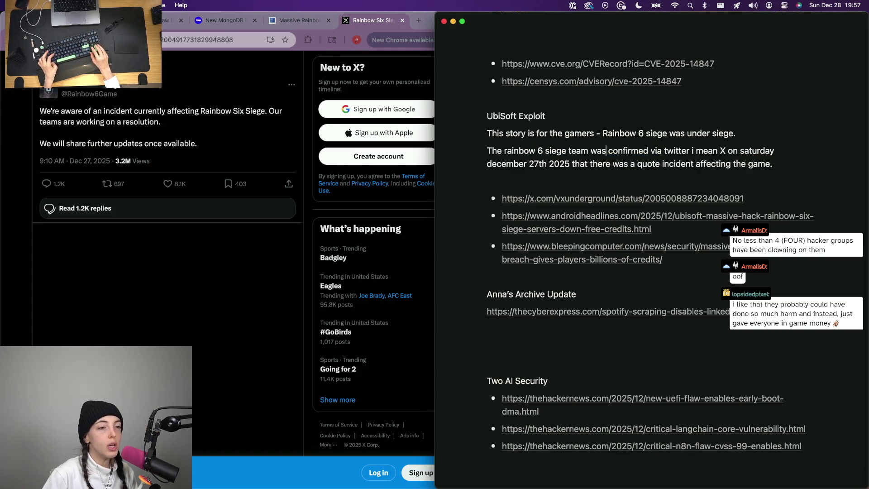
key("alt+shift+Left")
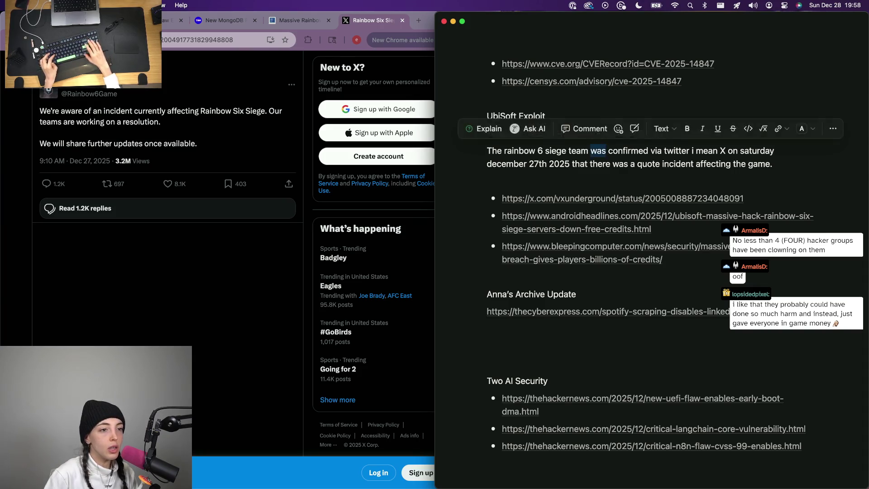
key("BackSpace")
key("alt+Right")
key("alt+Right")
type("there was a quote")
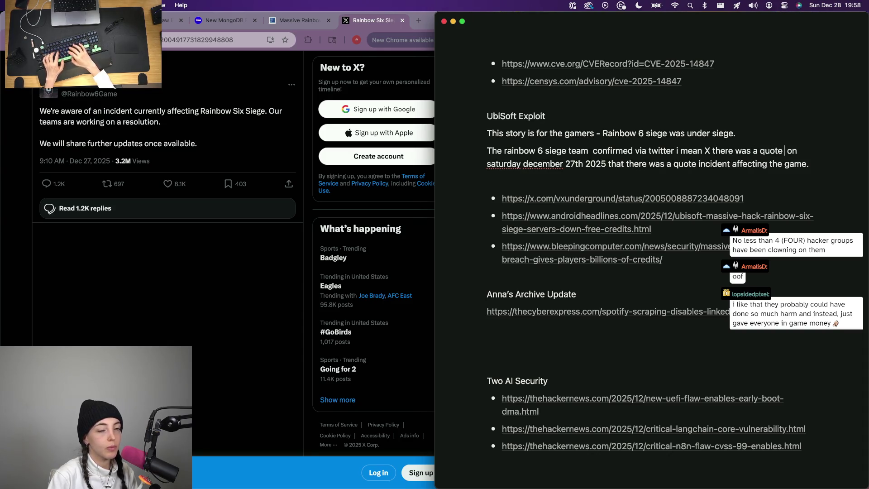
type(" incident affecting the game")
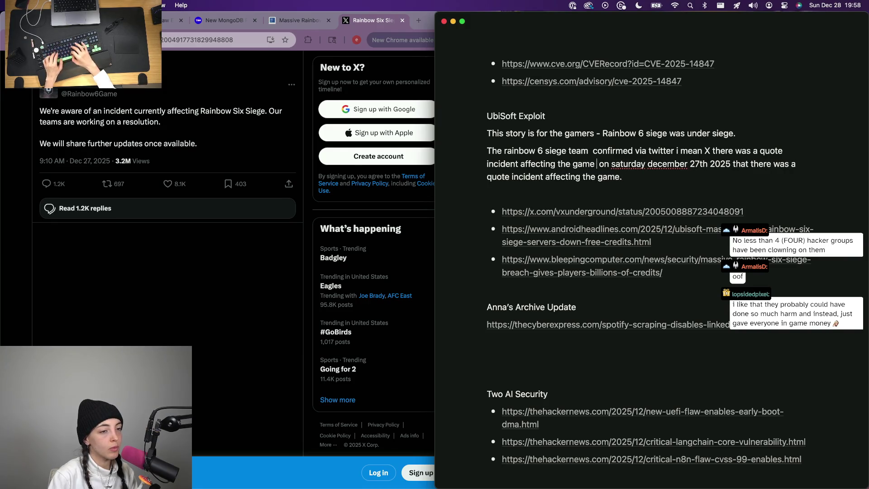
- Move the incident clause before the date and delete the leftover duplicate
key("super+space")
key("Escape")
key("shift+alt+Left")
key("shift+alt+Left")
key("shift+alt+Left")
key("BackSpace")
type(".")
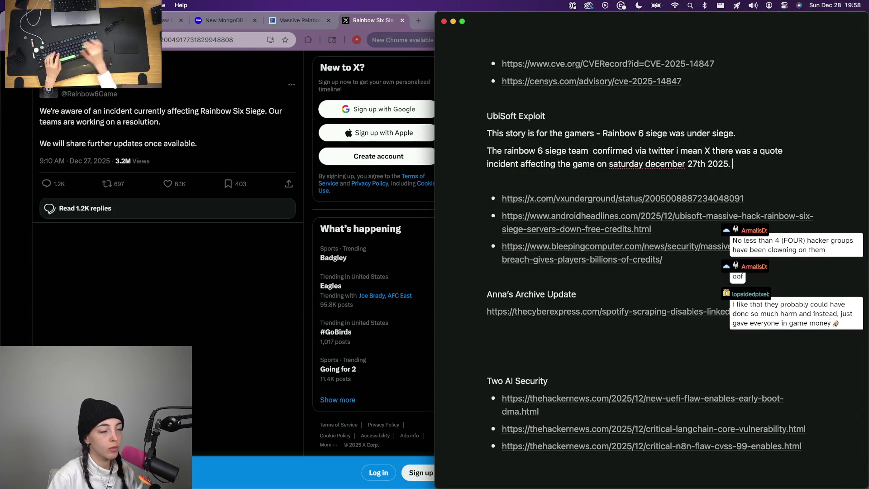
- Screenshot the official Rainbow Six Siege X post and return to the breach article
left_click(240, 44)
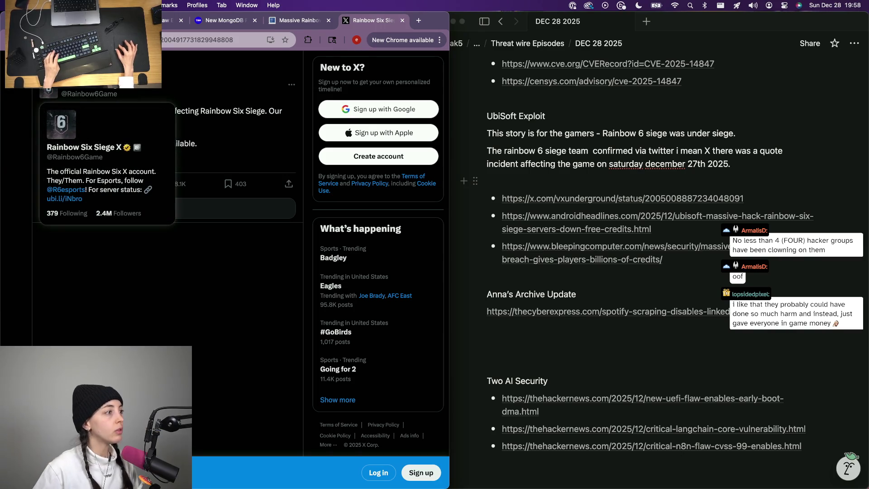
mouse_move(89, 94)
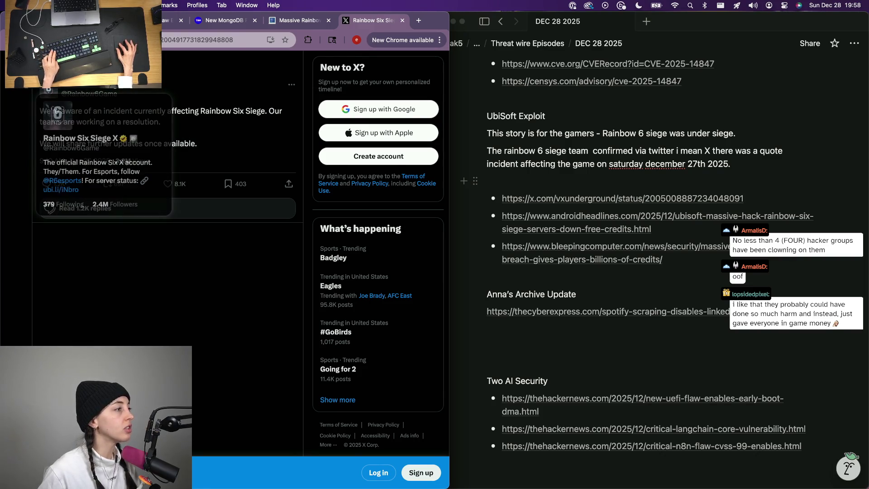
left_click_drag(34, 72, 301, 197)
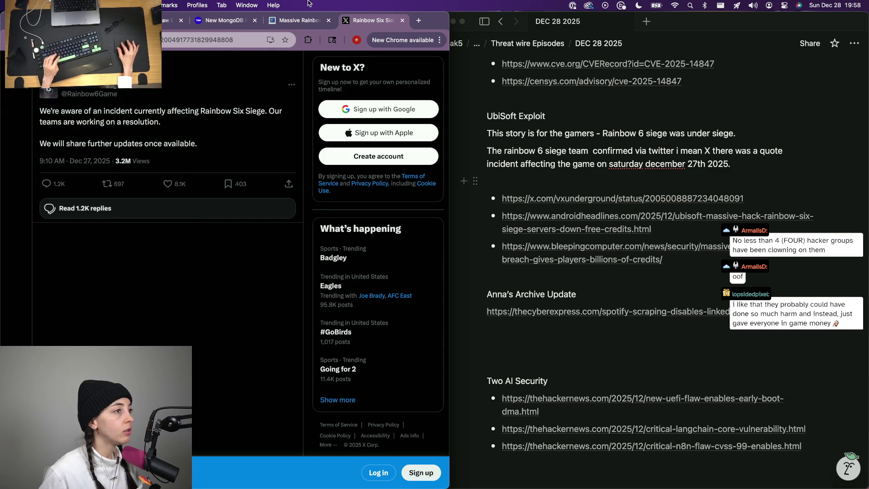
key("ctrl+shift+Tab")
scroll(228, 284, "down", 2)
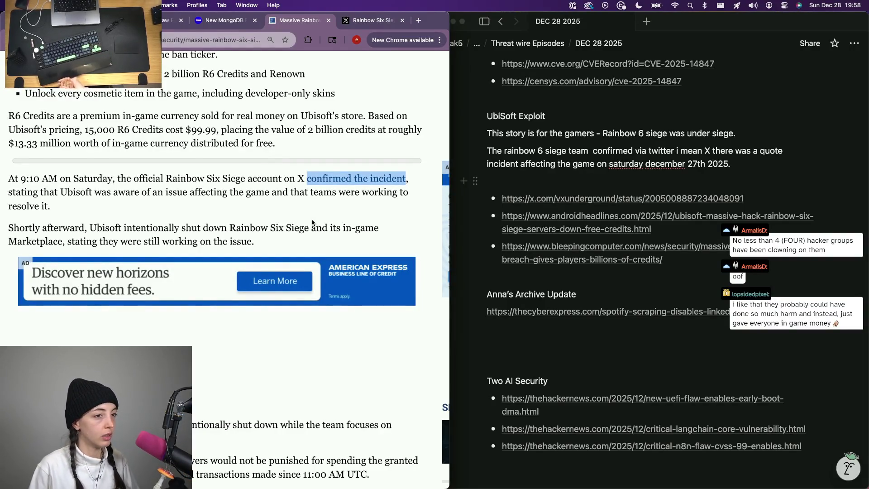
- Remove 'on' before 'saturday' in the date sentence
left_click(689, 152)
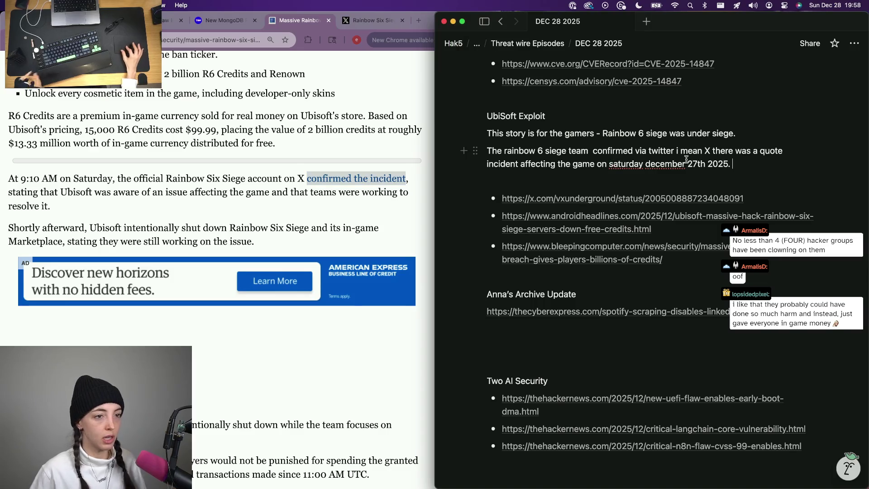
left_click_drag(644, 165, 612, 165)
left_click(611, 165)
key("BackSpace")
key("BackSpace")
key("BackSpace")
type("early")
key("Right")
key("Right")
key("Right")
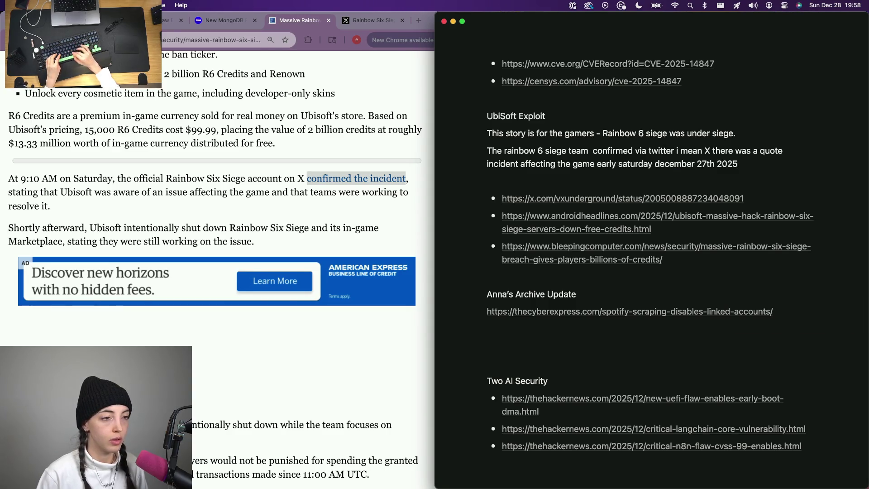
- Add that the game and its internal market place were taken offline following the formal statement, then view the shutdown post on X
left_click_drag(747, 165, 583, 167)
left_click(744, 166)
type(". ")
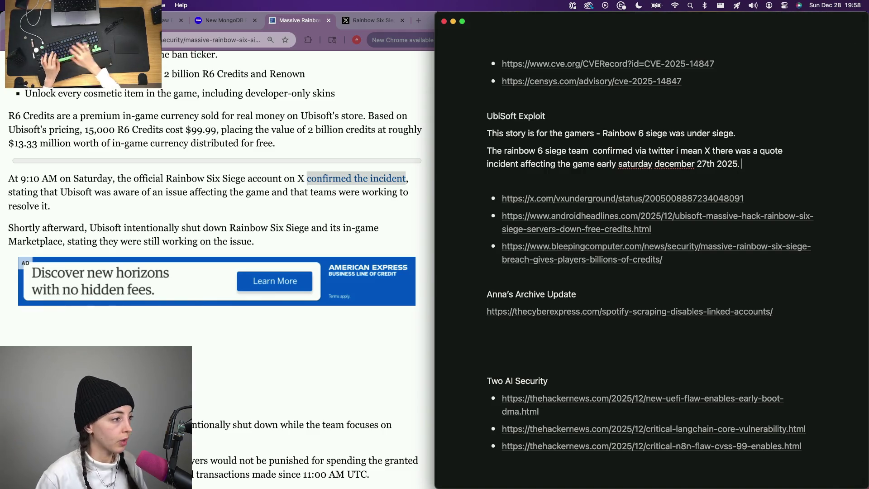
type("RTh")
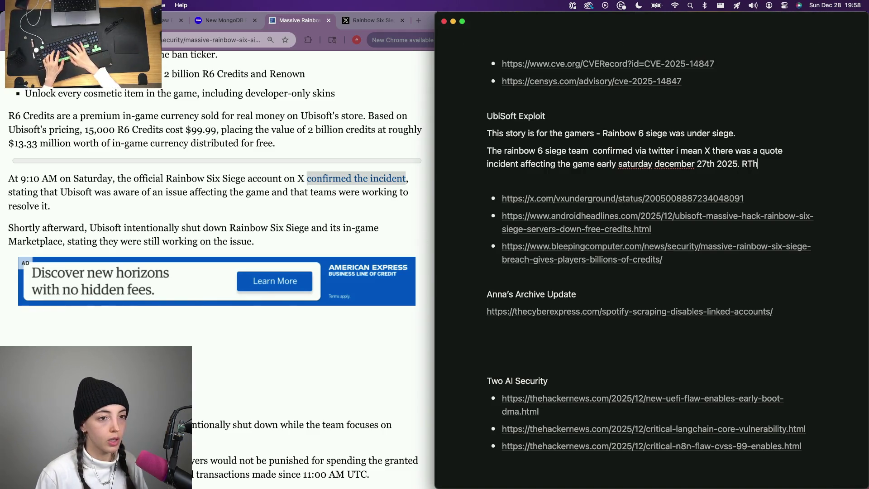
type("The game was")
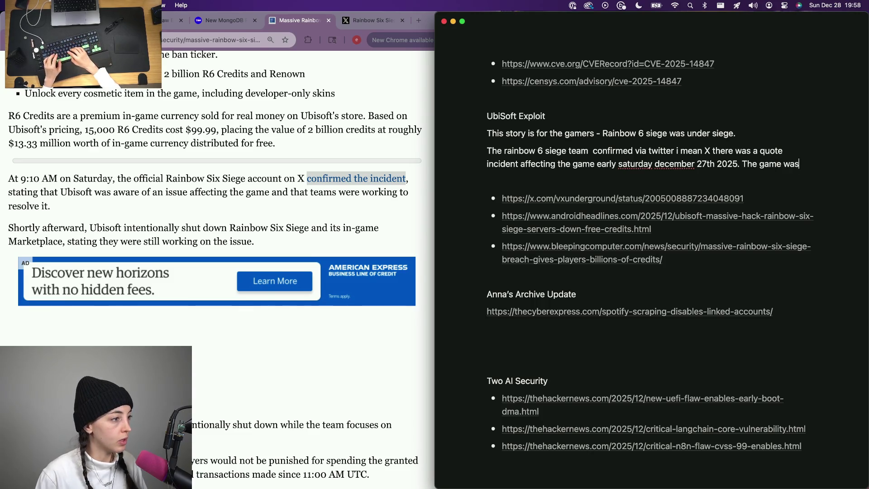
key("BackSpace")
key("BackSpace")
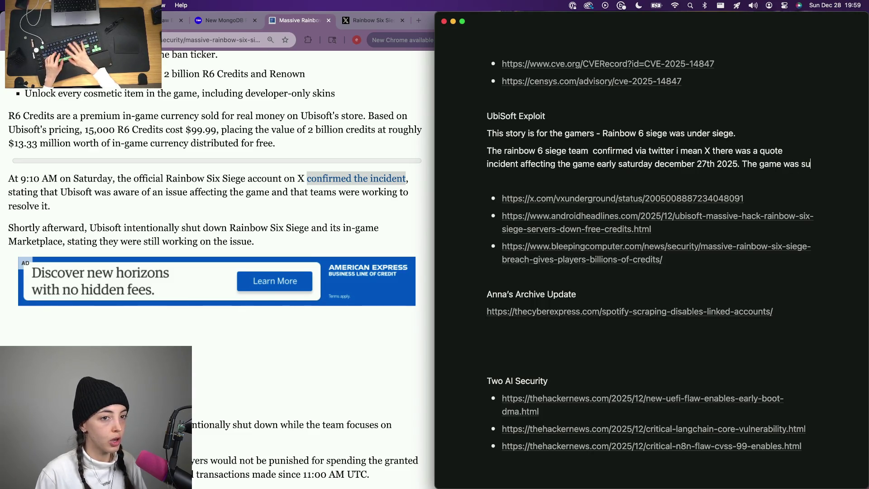
key("BackSpace")
key("BackSpace")
key("BackSpace")
key("BackSpace")
type("shut d")
key("BackSpace")
key("BackSpace")
key("BackSpace")
type("rem")
key("BackSpace")
key("BackSpace")
key("BackSpace")
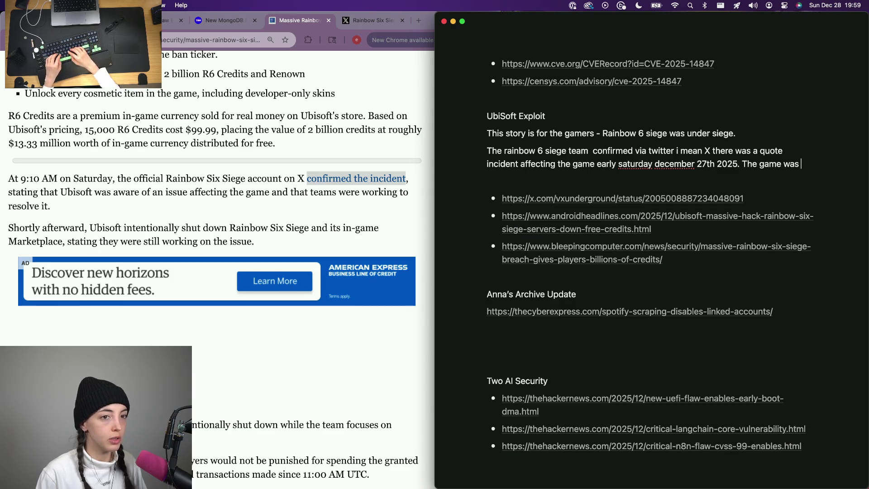
type("taken off line")
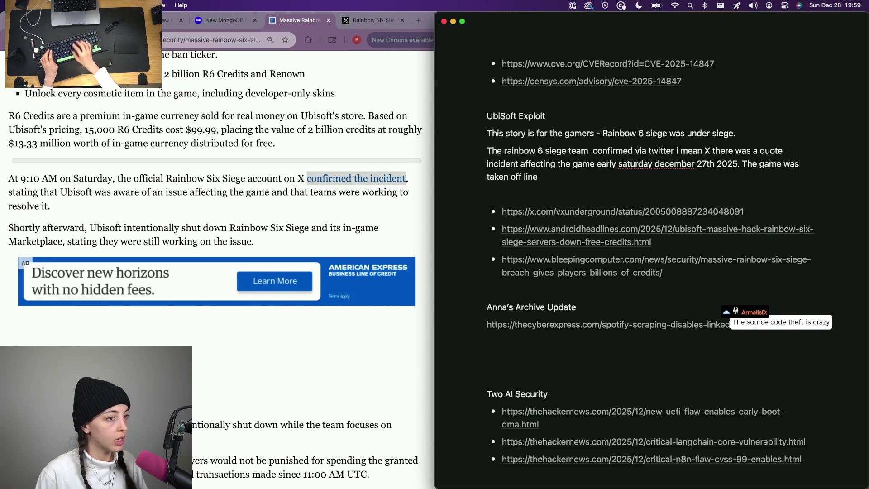
key("BackSpace")
key("BackSpace")
key("BackSpace")
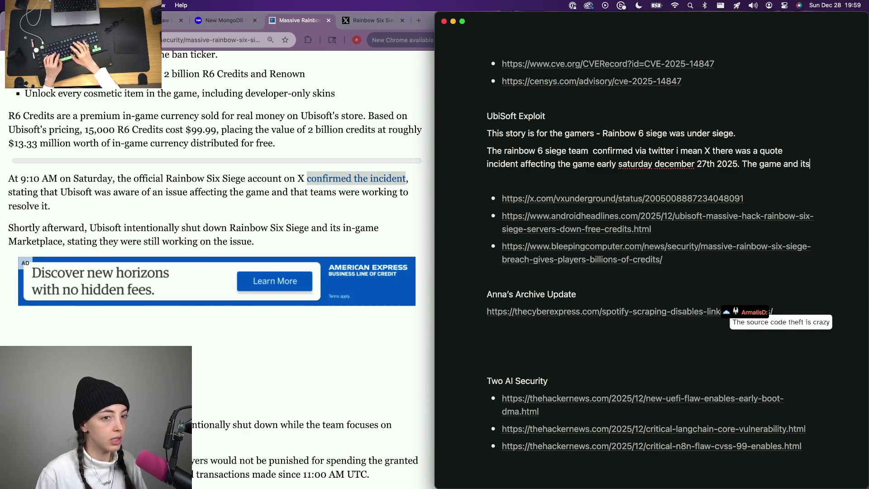
type("in")
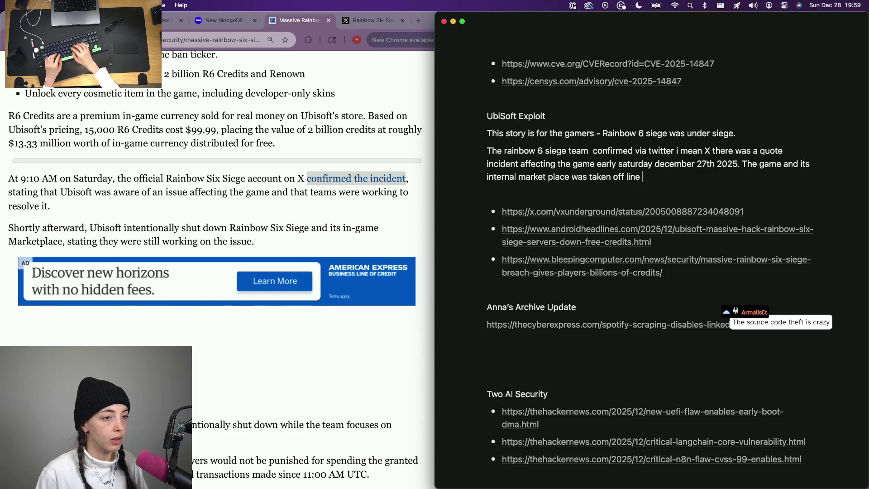
type("ng the forma")
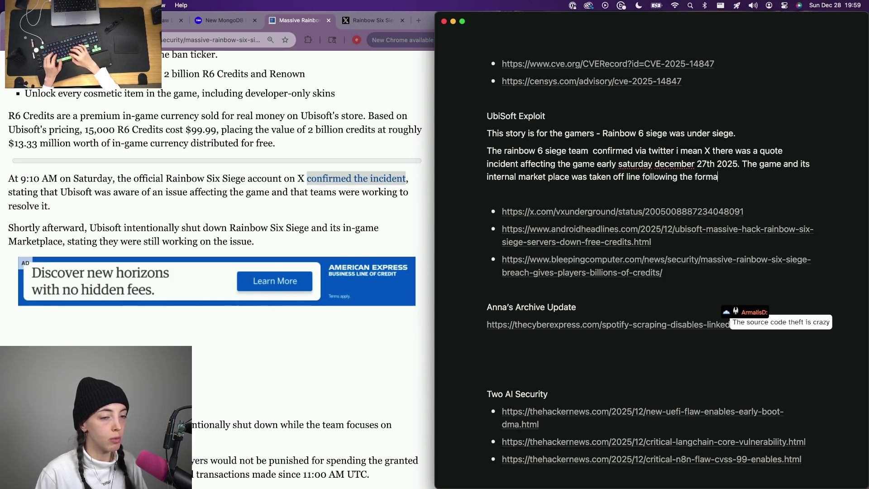
type("nt..")
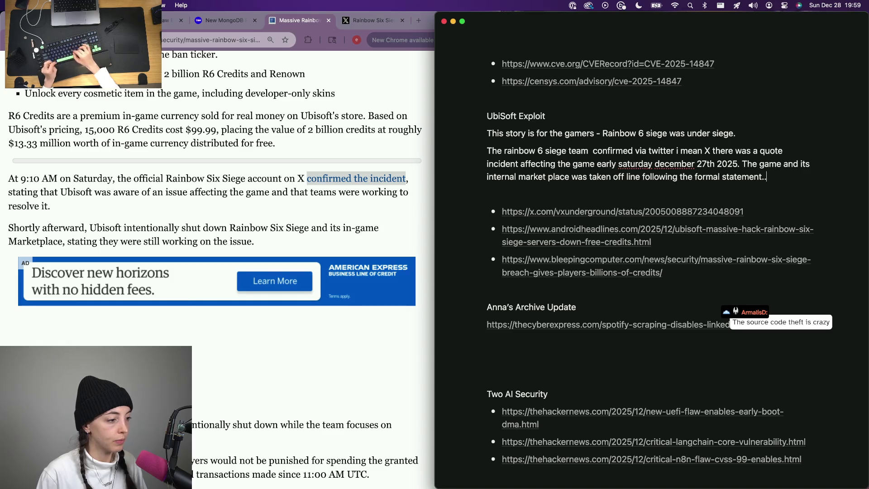
left_click(319, 178, "super")
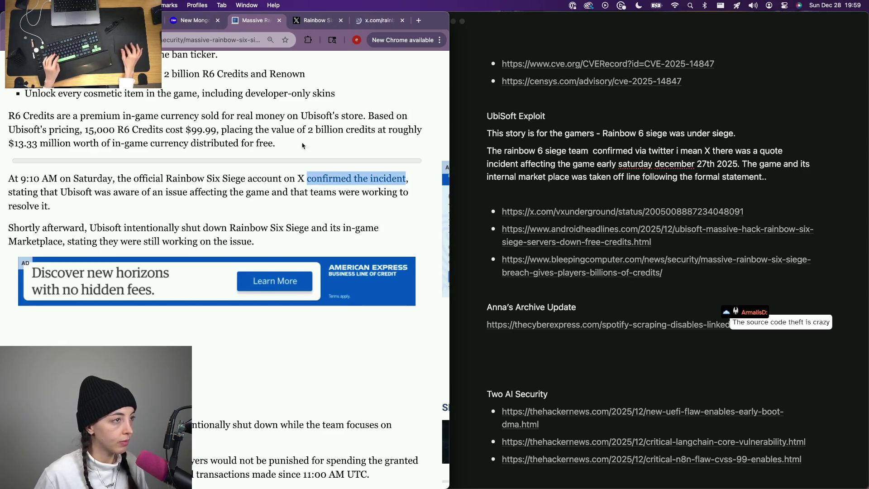
left_click(374, 20)
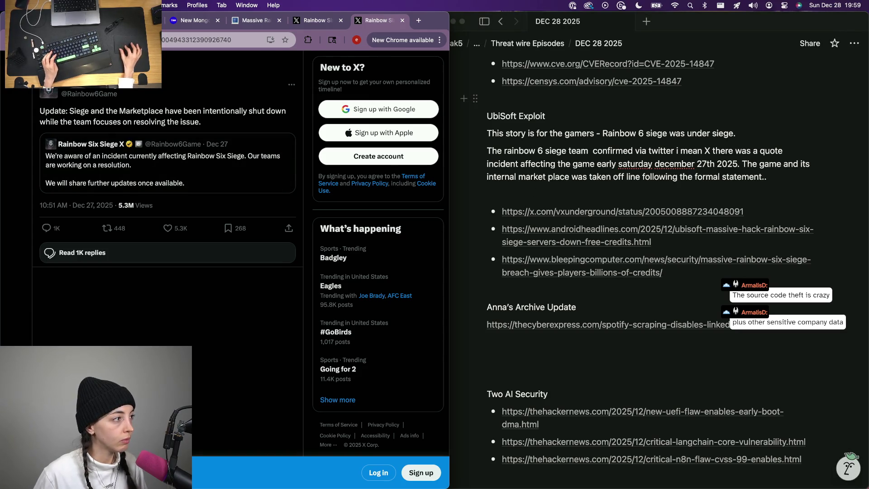
- Capture a screenshot of the Rainbow Six Siege shutdown post
key("super+shift+4")
left_click_drag(36, 77, 301, 212)
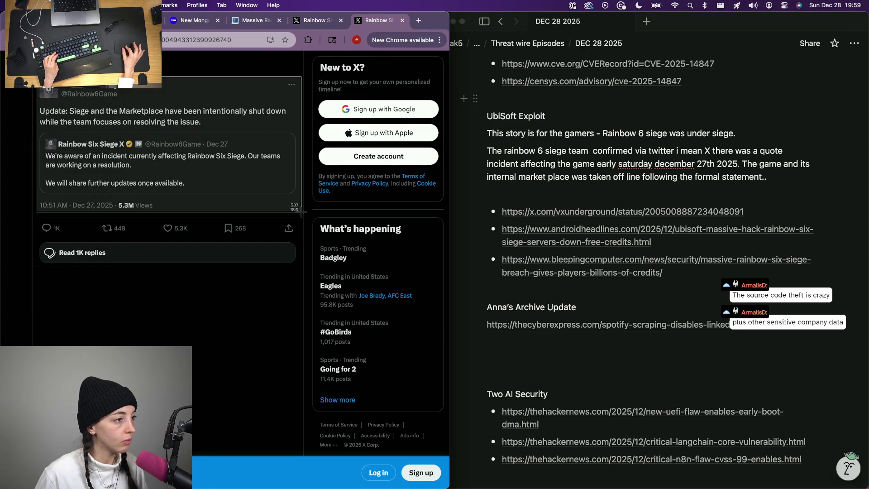
left_click_drag(301, 212, 301, 211)
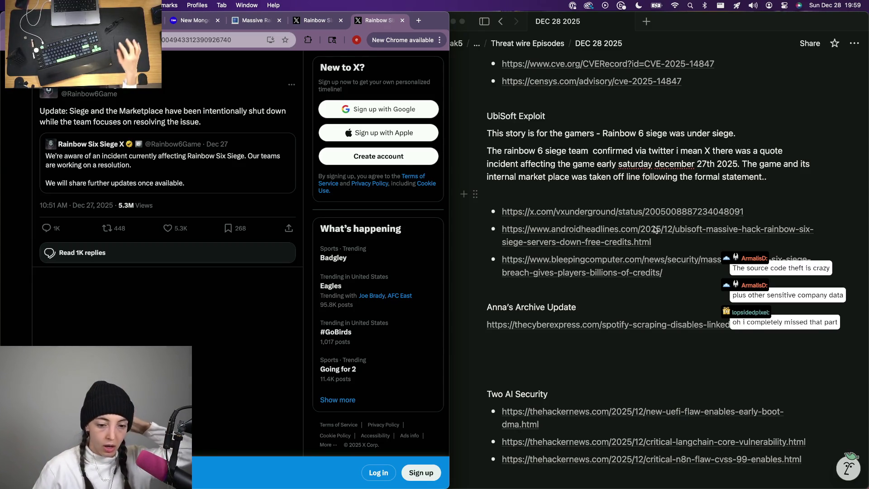
- Add a blank line under the UbiSoft paragraph, close the X tabs and bring up vx-underground's clarification post with the window overview
left_click(764, 177)
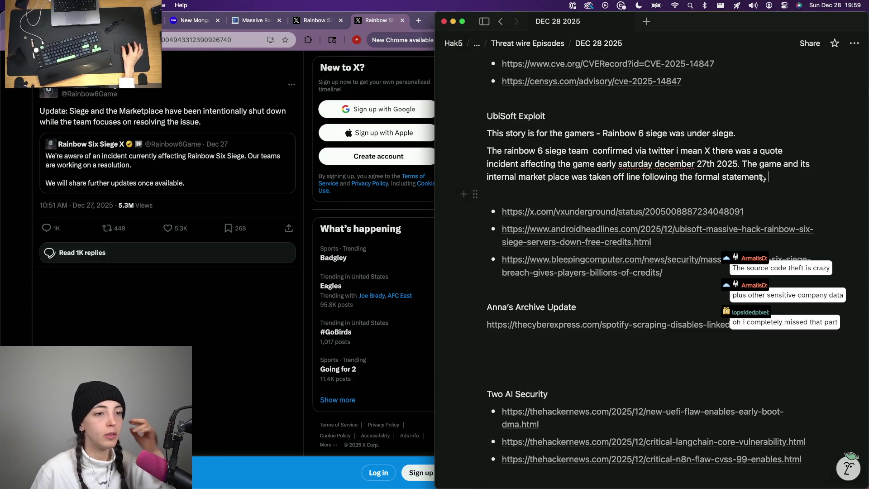
key("Return")
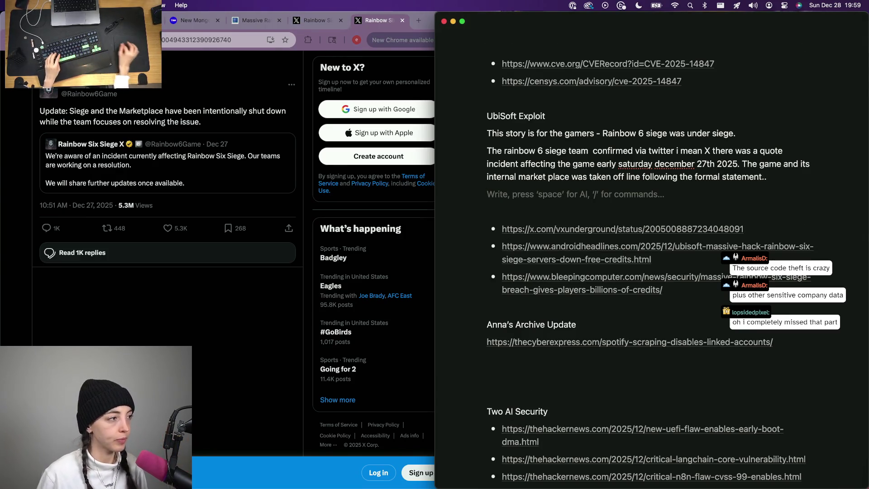
left_click(191, 219)
key("super+w")
key("super+w")
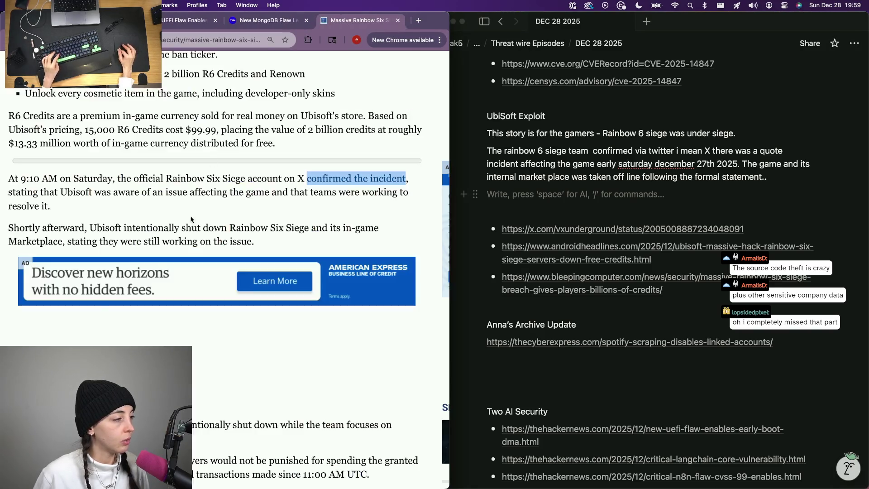
scroll(191, 218, "down", 2)
scroll(197, 265, "down", 1)
scroll(203, 306, "down", 3)
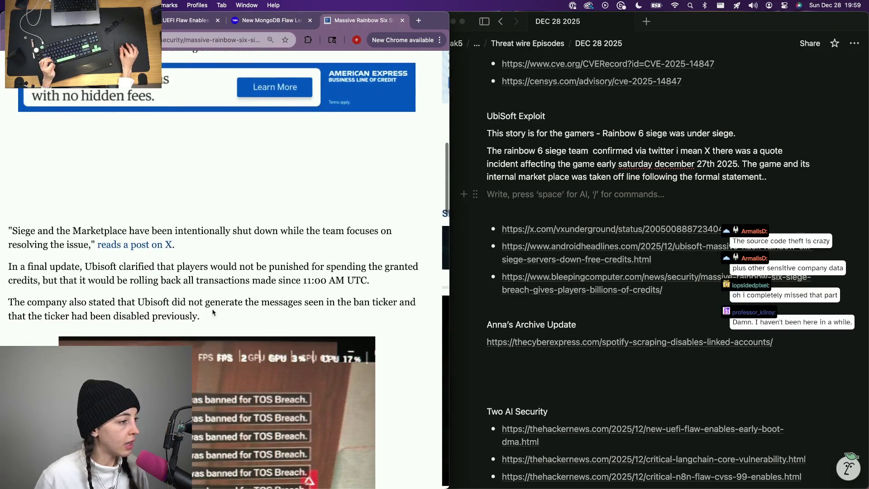
scroll(134, 292, "down", 2)
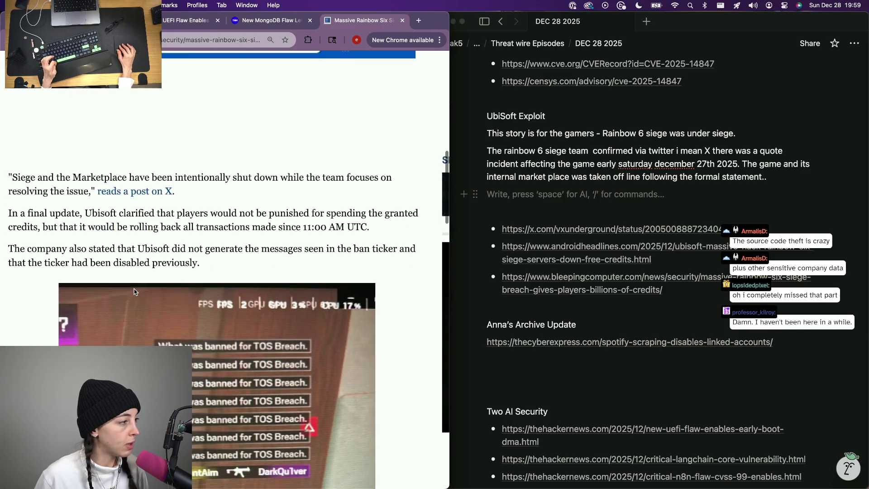
scroll(169, 260, "down", 5)
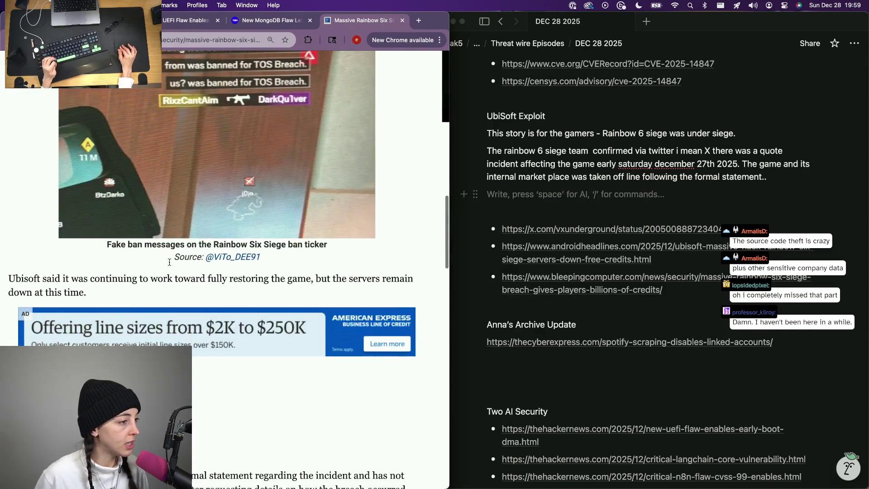
scroll(169, 262, "up", 2)
key("super+bracketleft")
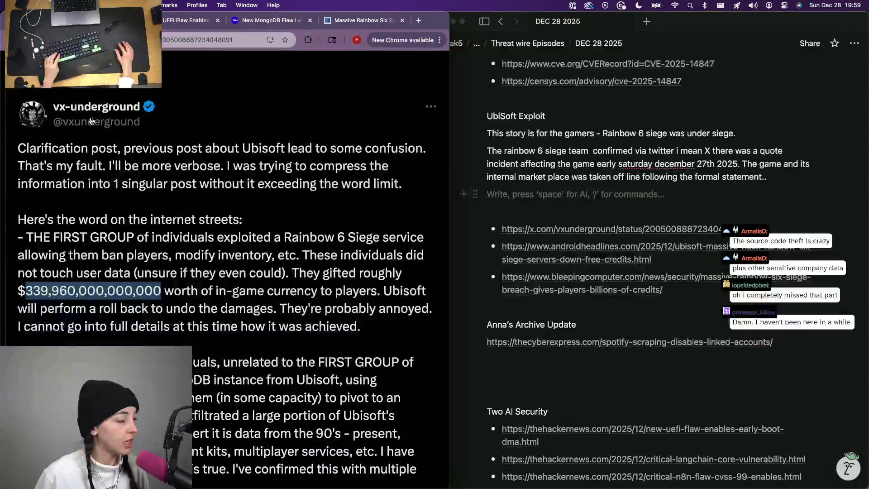
key("ctrl+Up")
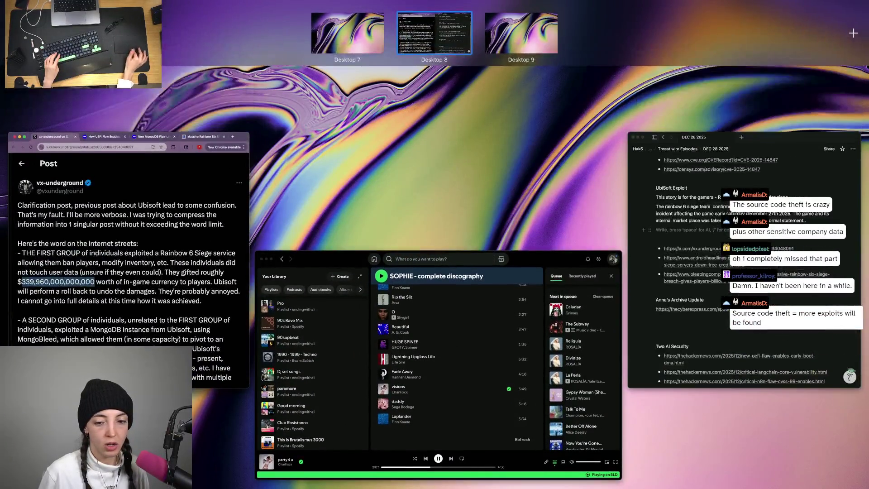
- Open the Rainbow Six Siege 'nobody will be banned' rollback post and return to the end of the summary paragraph
key("ctrl+Up")
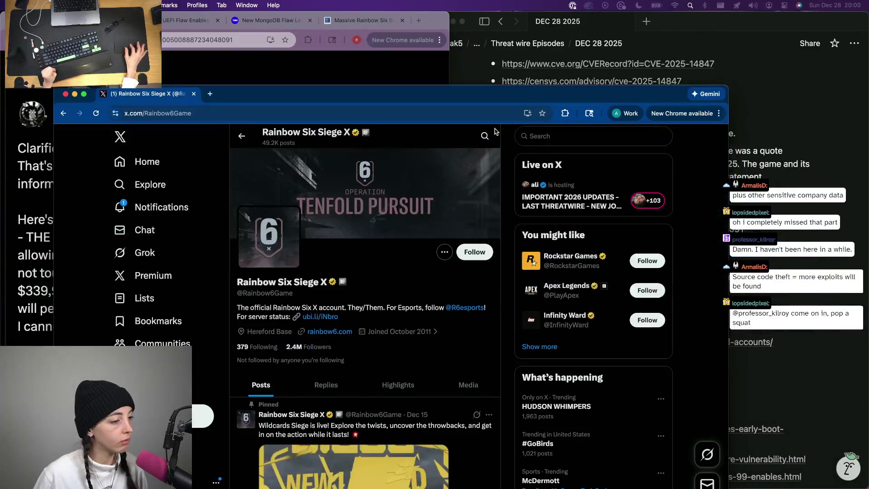
scroll(292, 382, "down", 5)
scroll(292, 383, "down", 5)
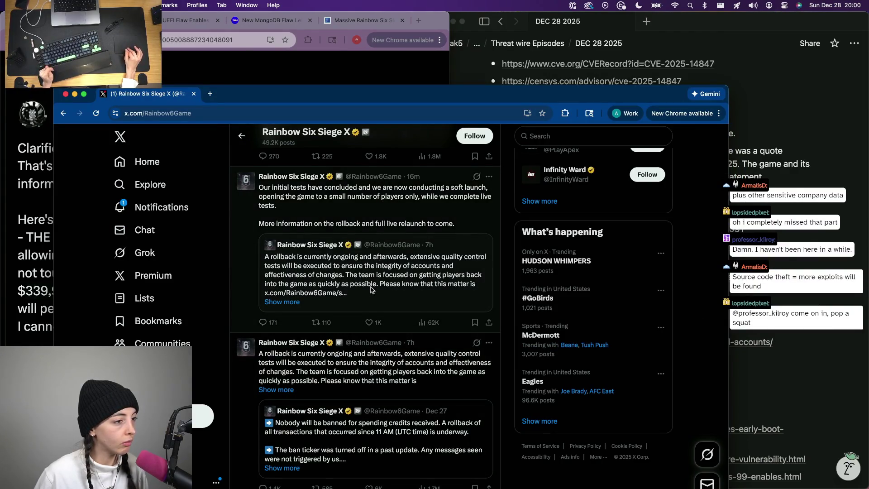
scroll(371, 289, "down", 2)
scroll(371, 291, "down", 2)
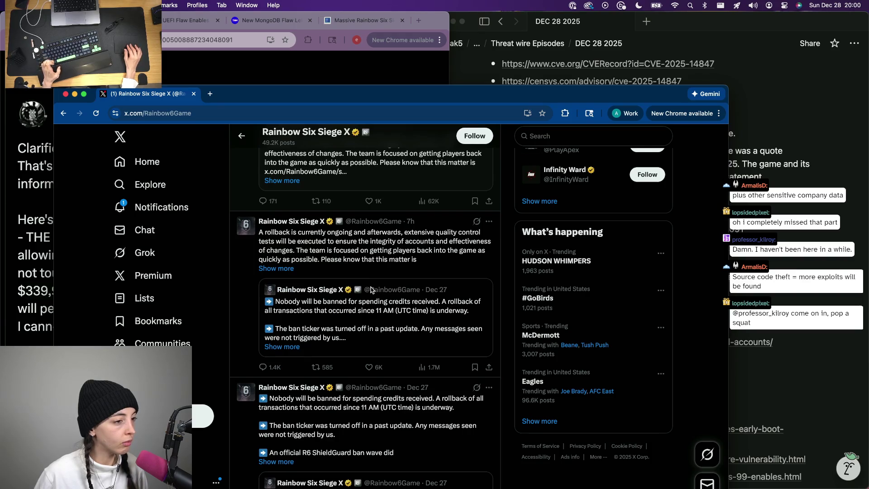
scroll(366, 311, "down", 1)
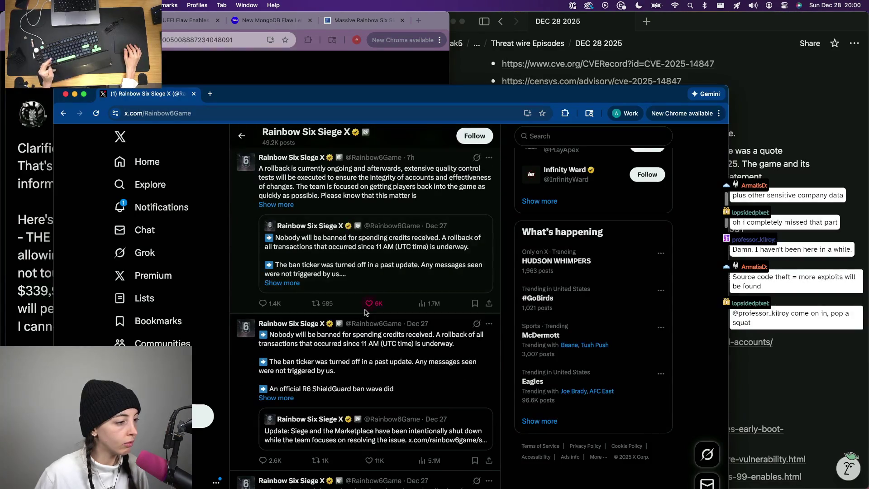
left_click(313, 377)
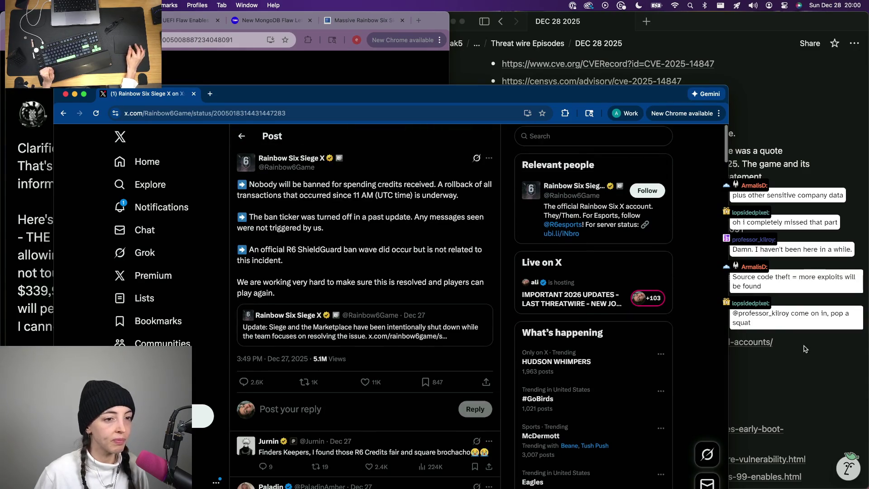
left_click(543, 196)
key("Up")
- Remove the mistyped ending and the words 'internal credit' from the UbiSoft sentence
key("BackSpace")
type("Later statme")
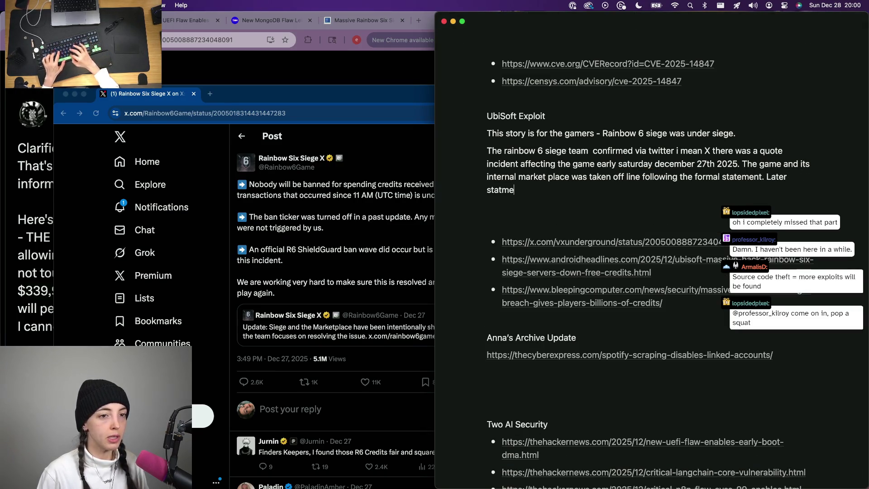
key("BackSpace")
key("BackSpace")
key("BackSpace")
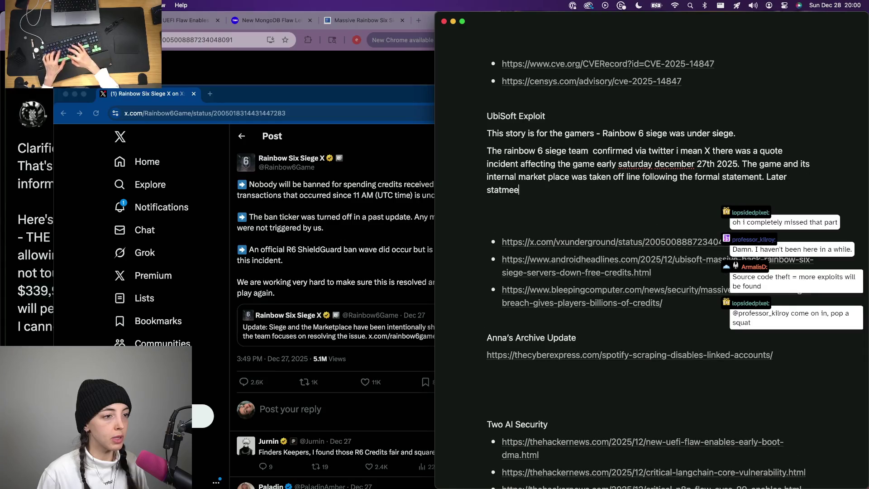
key("BackSpace")
key("BackSpace")
key("BackSpace")
type("ement")
key("BackSpace")
key("BackSpace")
type("co")
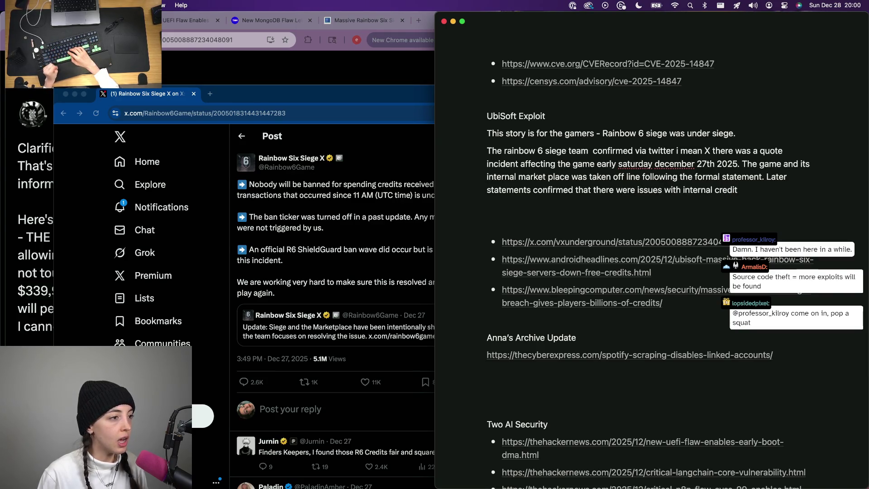
key("alt+BackSpace")
key("alt+BackSpace")
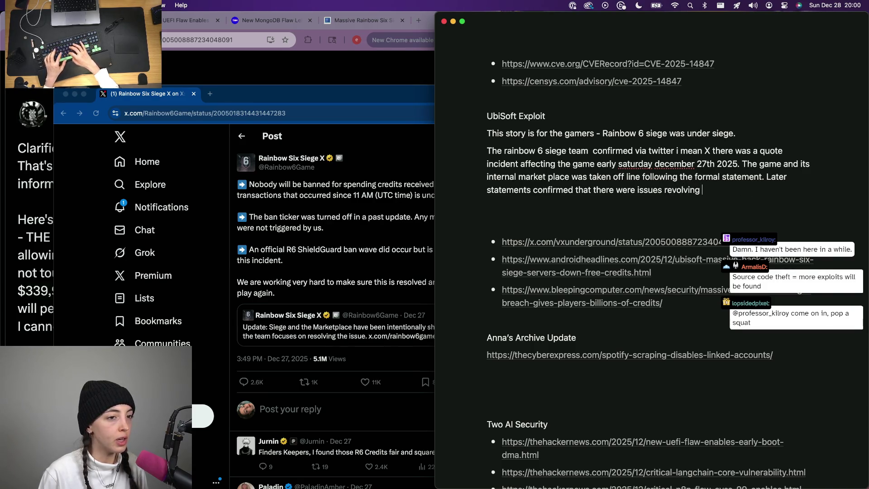
type("lated to the")
key("alt+BackSpace")
key("alt+BackSpace")
key("alt+BackSpace")
type("revol")
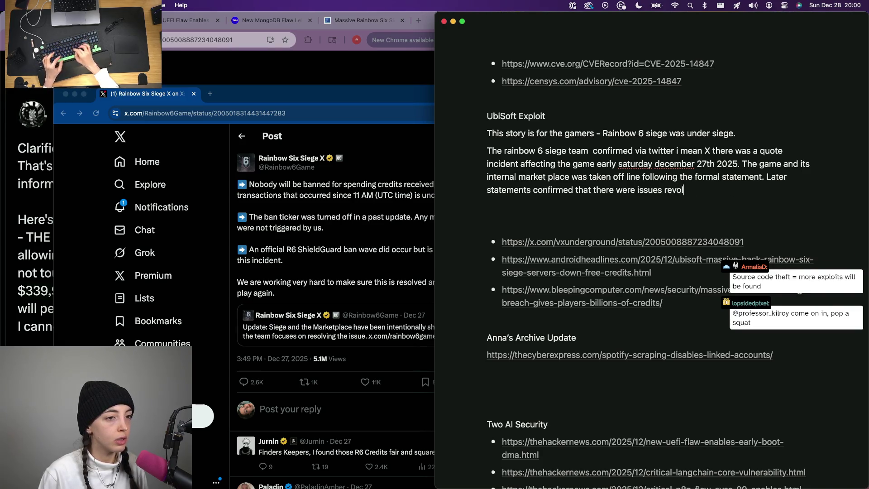
type("ving around int")
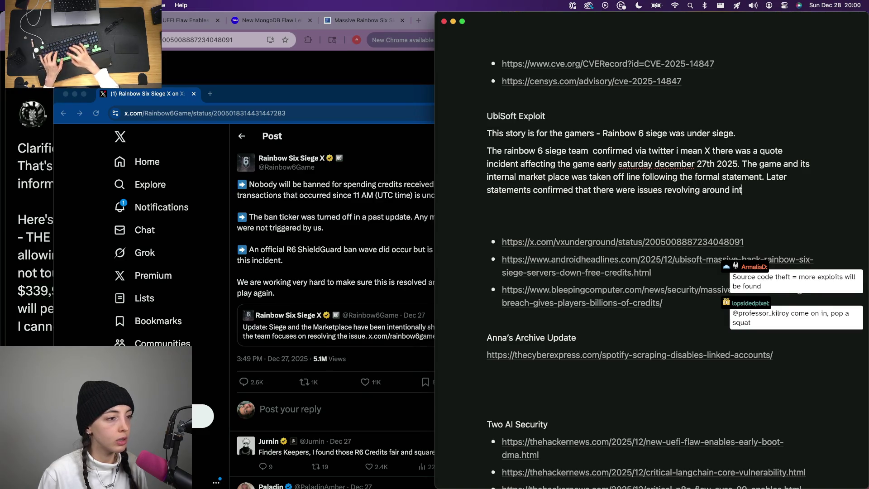
- Reword the sentence to 'revolving around in game credits', checking the X post
key("BackSpace")
key("BackSpace")
key("BackSpace")
type("credits")
key("BackSpace")
key("BackSpace")
key("BackSpace")
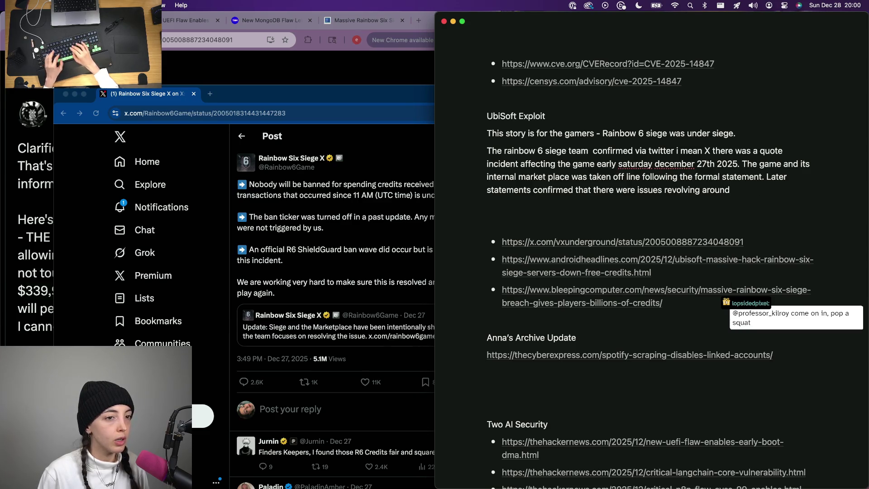
type("in game credits, b")
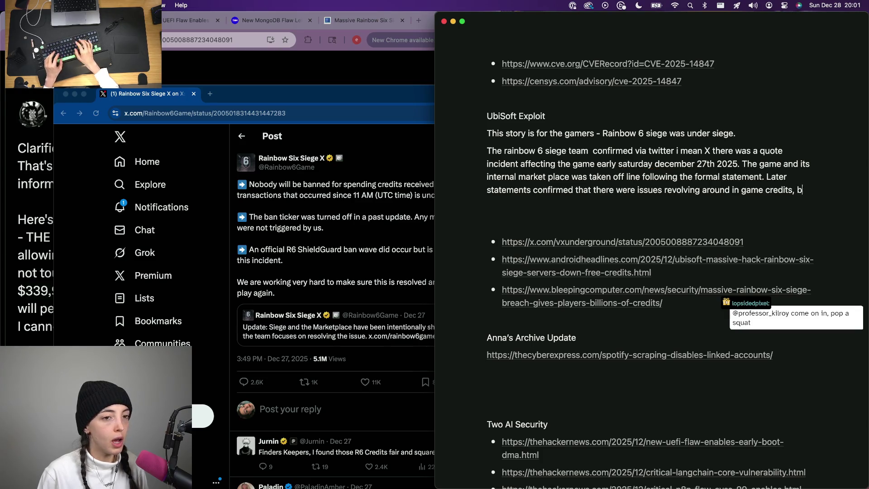
key("BackSpace")
key("BackSpace")
key("BackSpace")
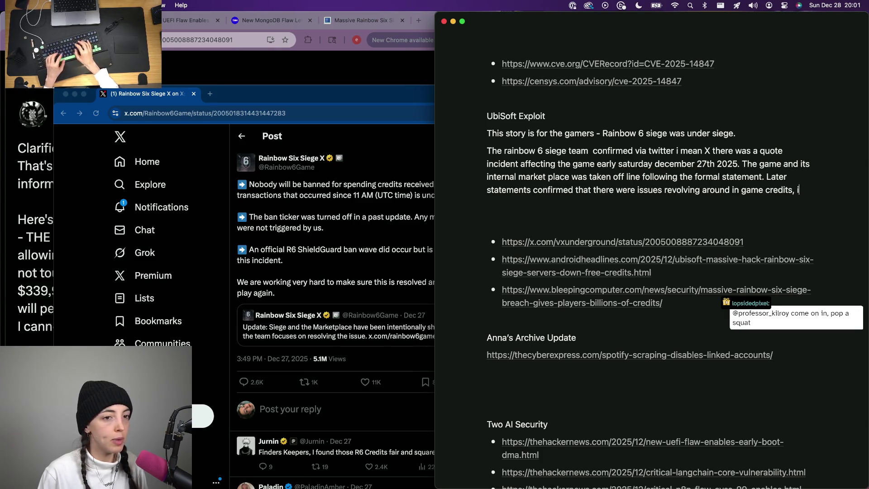
type("bans, and")
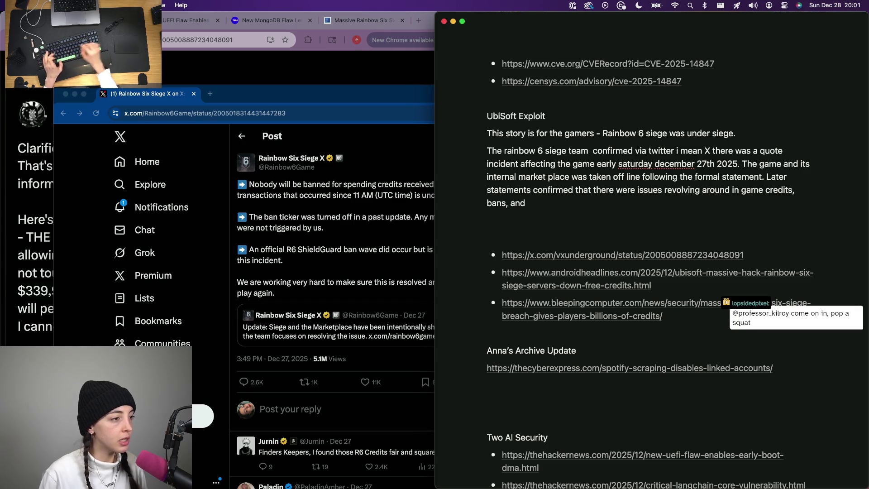
left_click(314, 216)
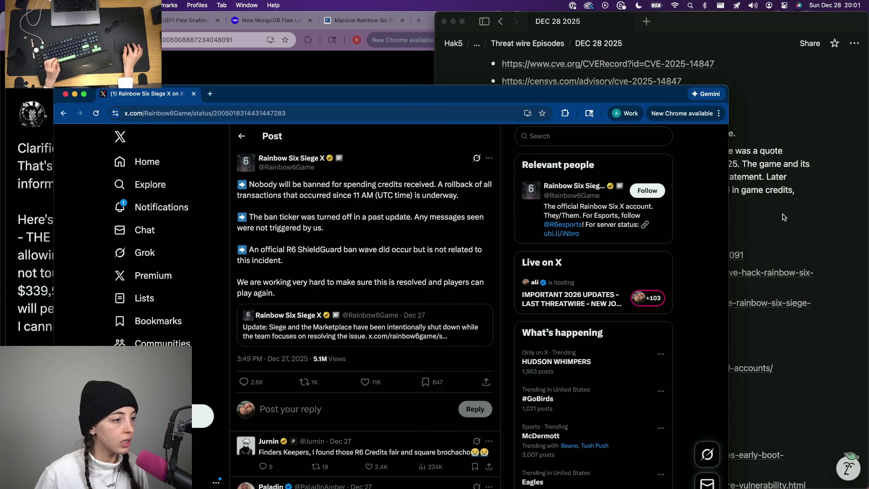
left_click(782, 217)
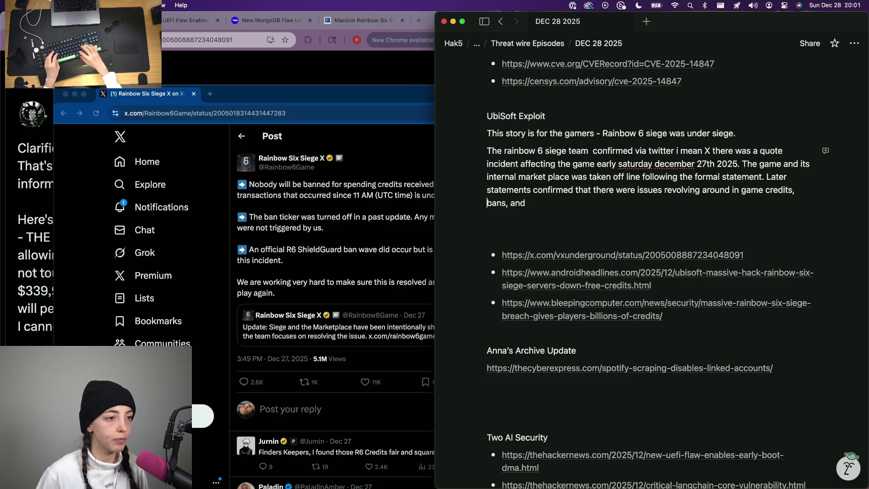
type(" and")
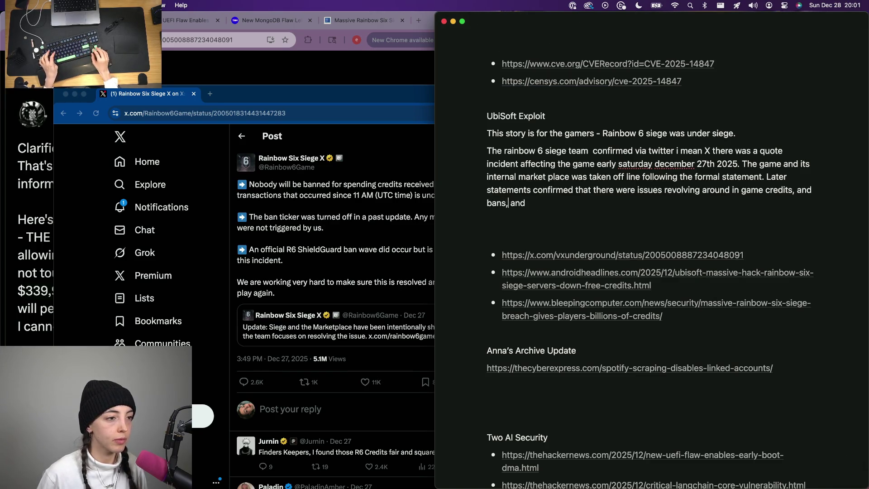
- End the sentence right after 'and bans.' and bring the X post forward to reread it
key("shift+End")
key("BackSpace")
type(".")
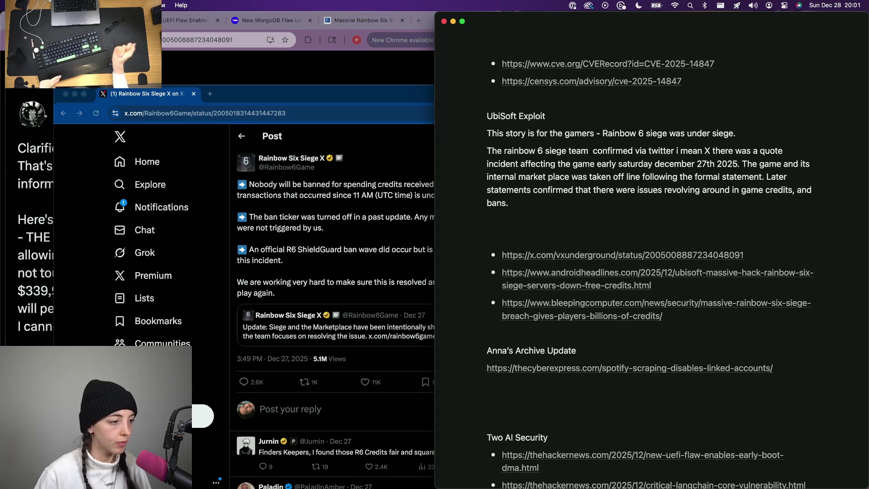
left_click(295, 267)
scroll(294, 267, "down", 2)
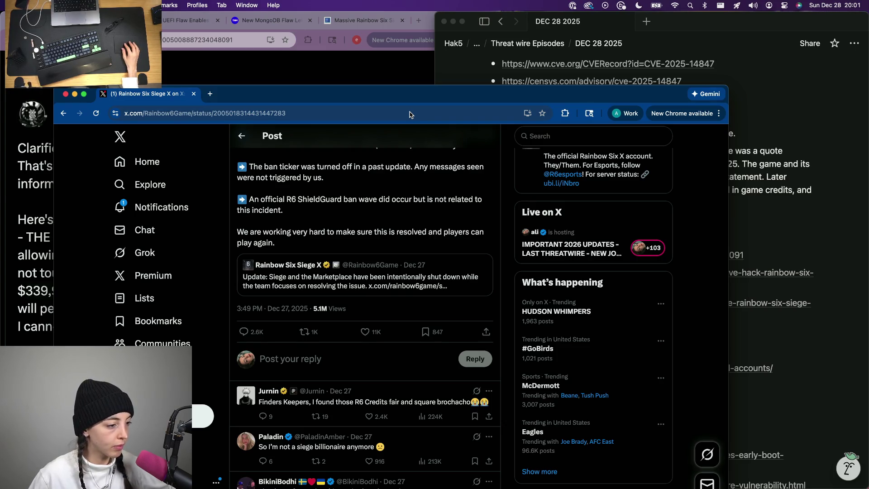
- Add after 'bans.' that certain bans and in game transactions were rolled back
left_click(825, 254)
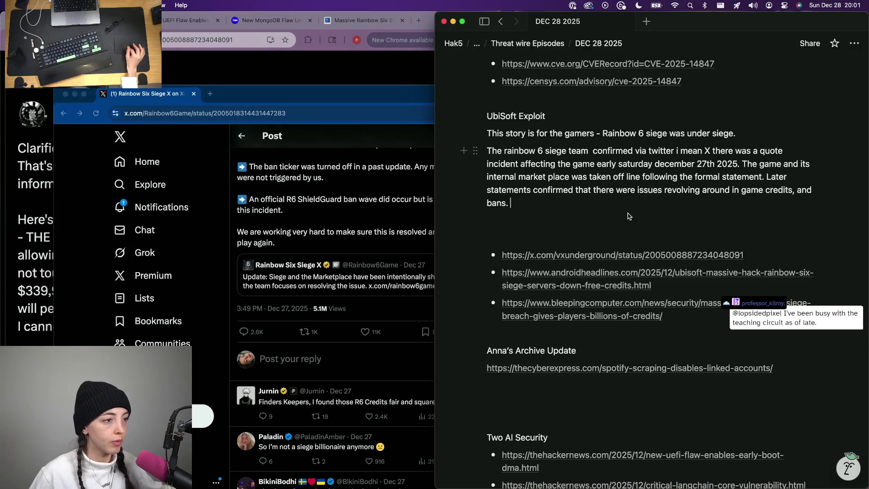
key("super+Tab")
scroll(722, 246, "up", 2)
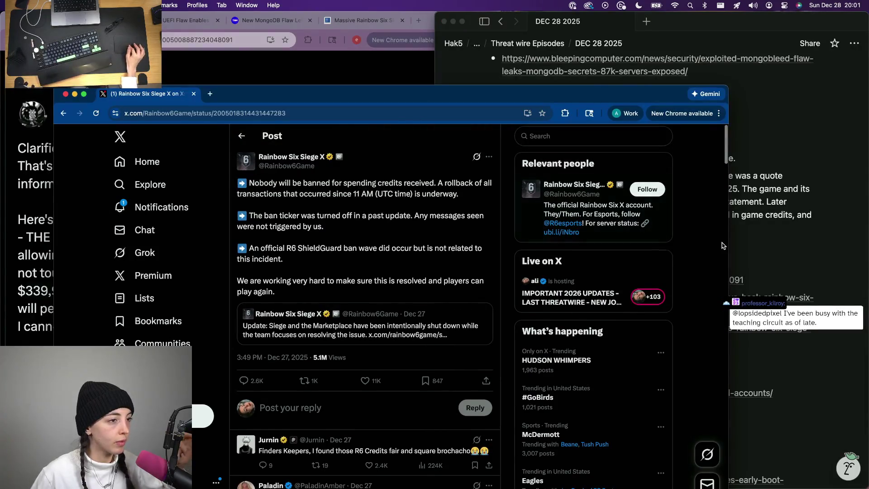
left_click(770, 236)
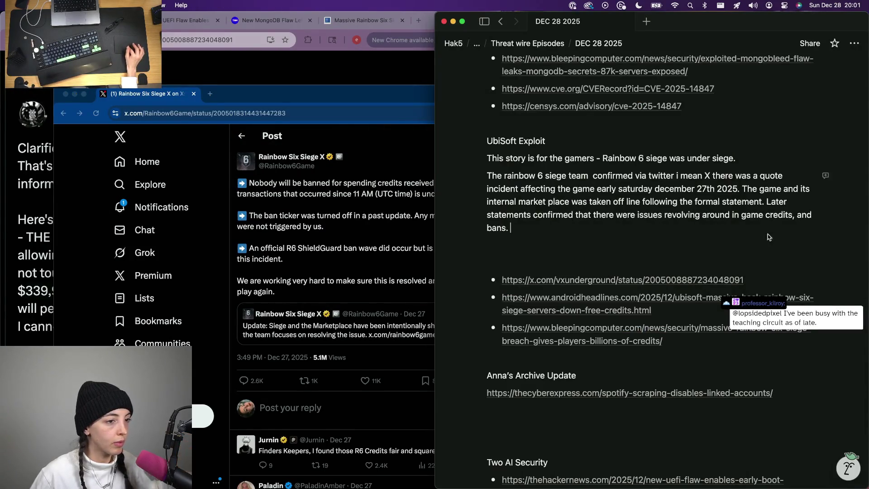
key("BackSpace")
key("BackSpace")
type("To resolve the issues they rolled back certain bans a")
key("BackSpace")
key("BackSpace")
key("BackSpace")
type("s well as rolled back ")
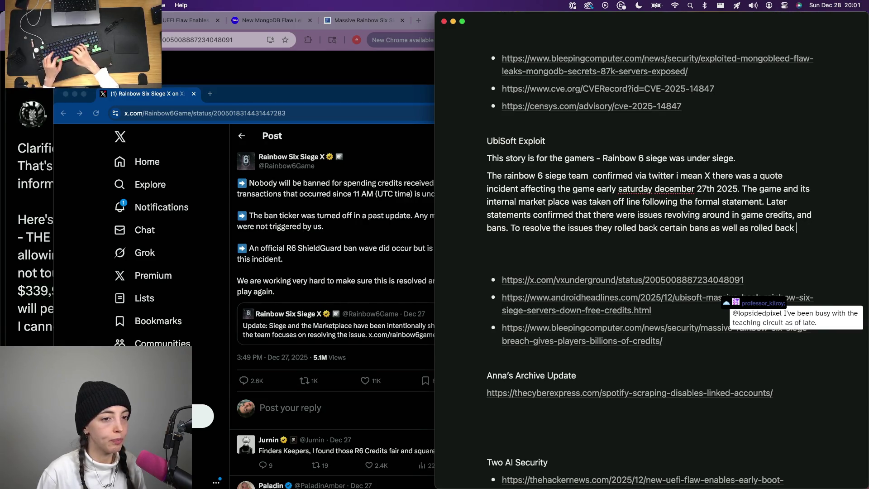
type("in game transactions that oc")
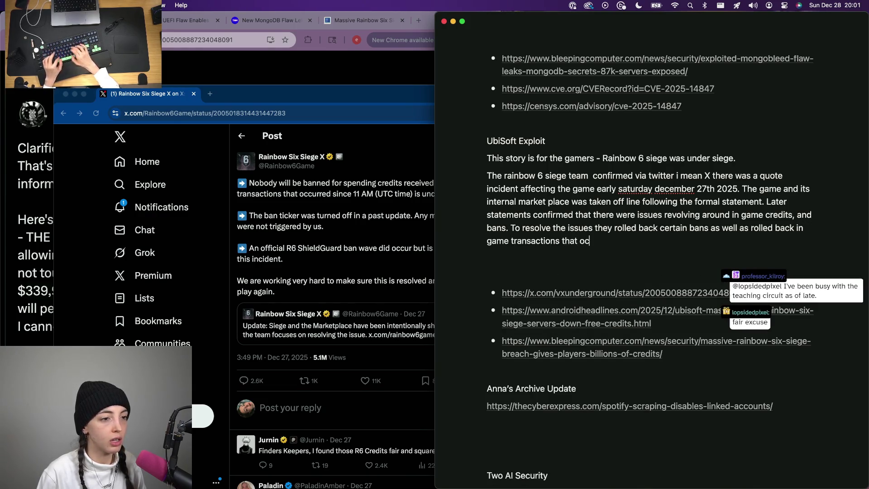
key("BackSpace")
key("BackSpace")
type("before a certain period.")
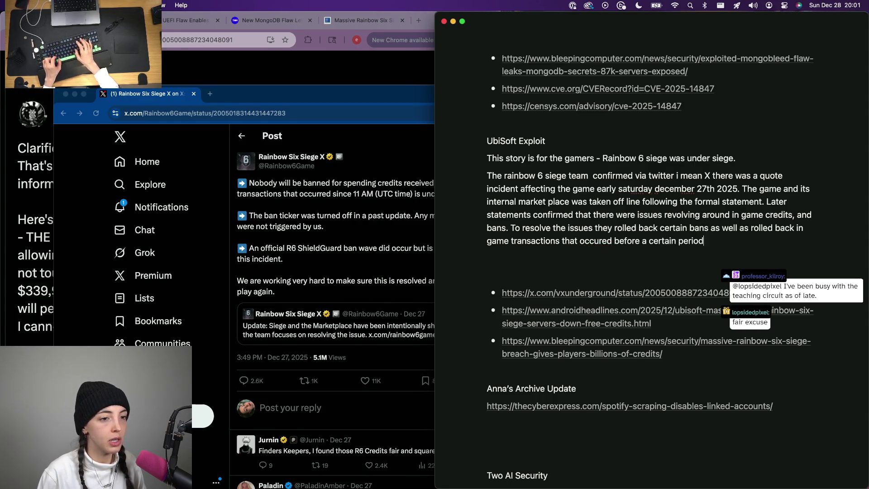
- Start a new 'So what exactly happened' paragraph leading into the malware, fixing typos
key("Return")
key("Return")
type("So")
key("BackSpace")
key("BackSpace")
key("BackSpace")
type("So what ha")
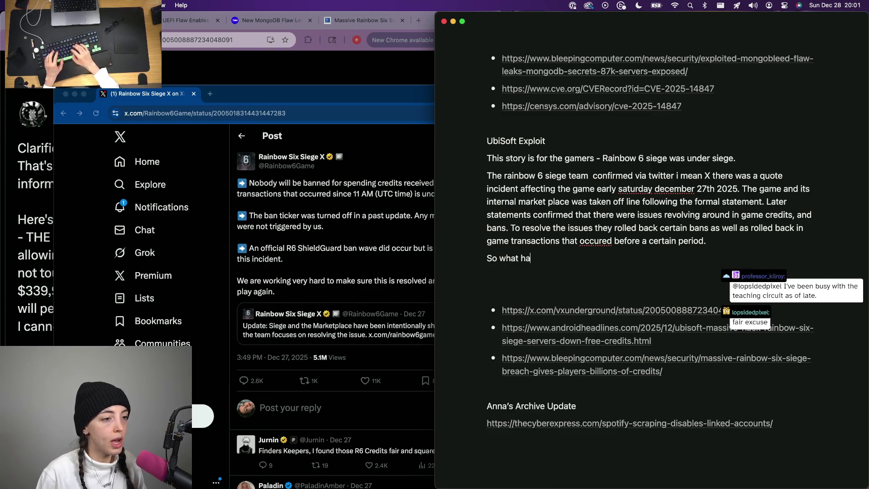
type("actly happened.")
type(" - while the")
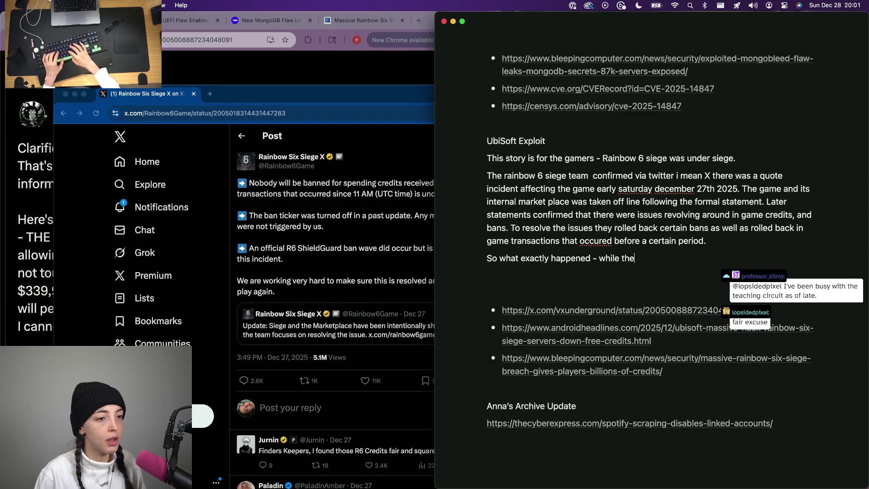
type("publisher, ub")
type("has not ocme out w")
type("ormal")
type(" statement")
type("of what ")
type("ured,")
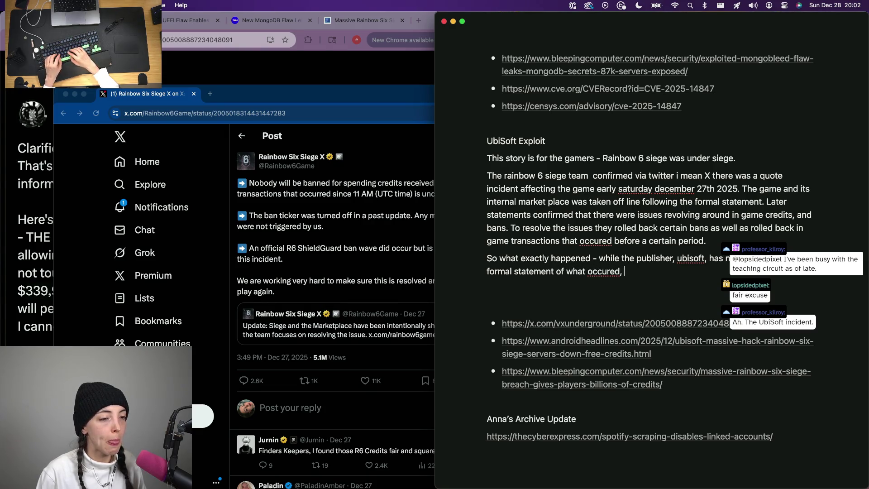
left_click_drag(598, 259, 590, 259)
type(".")
key("Delete")
key("Delete")
key("Delete")
key("Delete")
key("Delete")
type("T")
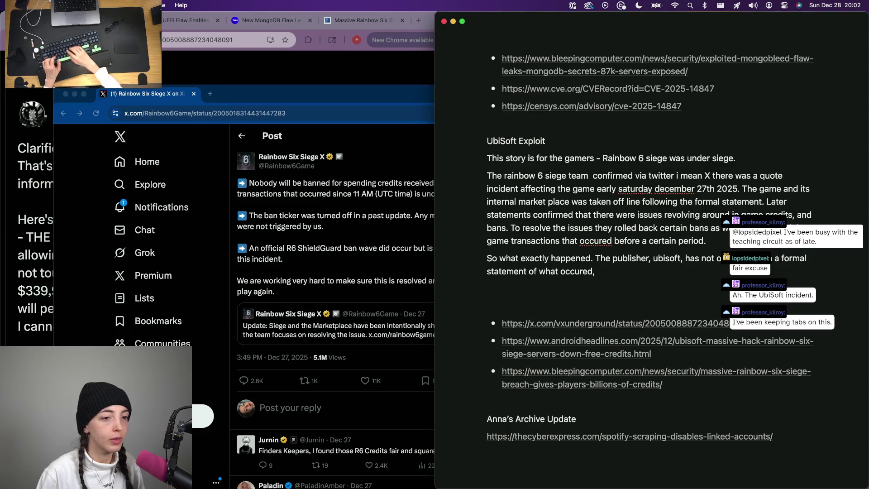
key("Down")
type("however, malw")
key("BackSpace")
key("BackSpace")
key("BackSpace")
type("malware")
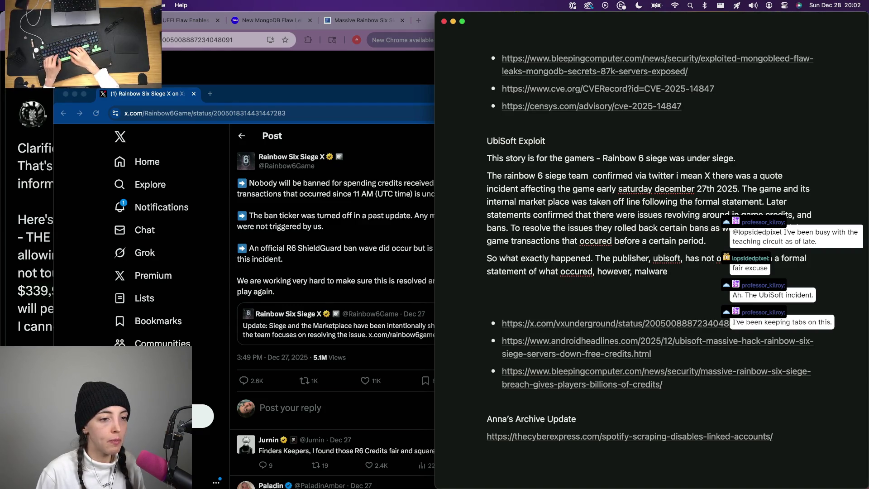
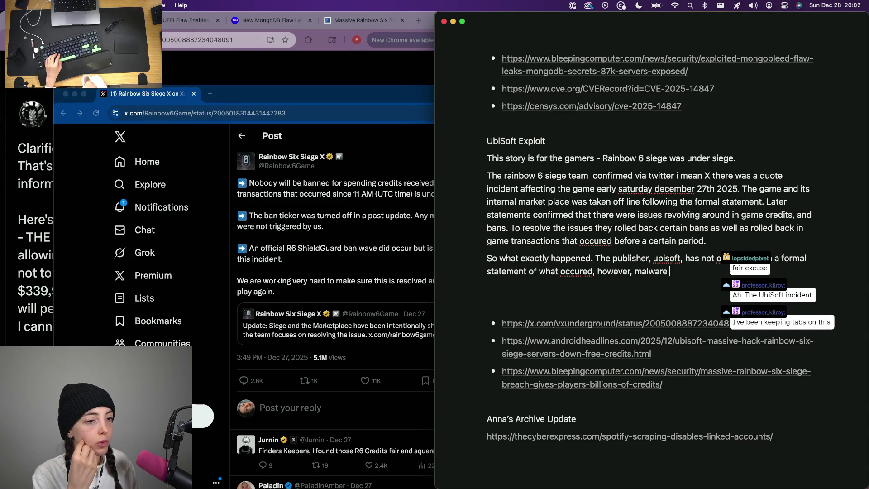
type("afficion")
- Finish the vx-underground sentence, rephrasing the malware collective wording and fixing typos
key("BackSpace")
key("BackSpace")
key("BackSpace")
type("col")
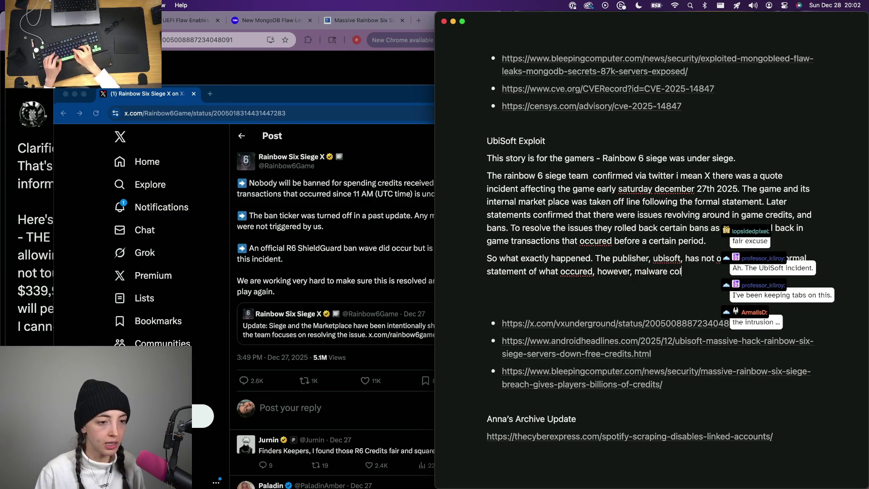
type("lective")
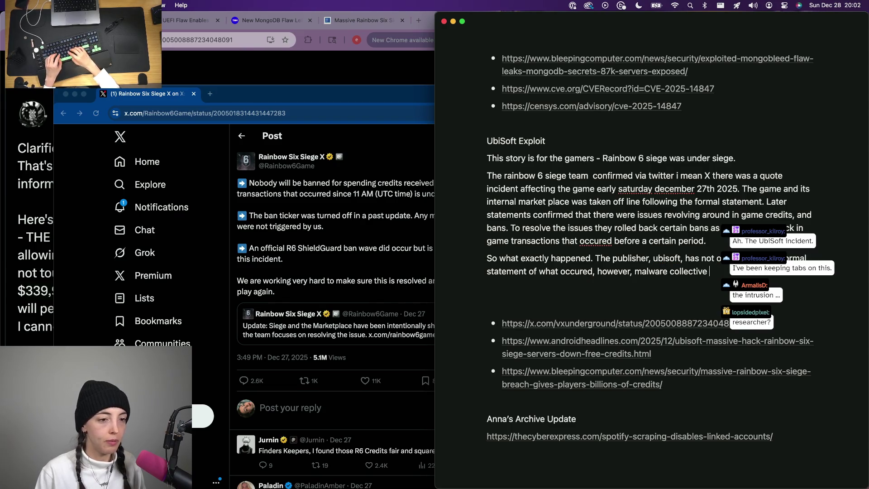
key("alt+BackSpace")
key("alt+BackSpace")
type("the twitter of")
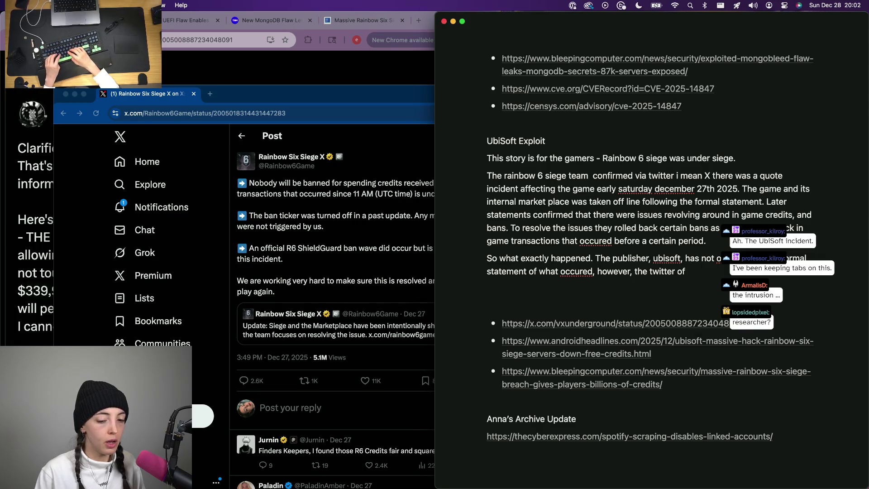
key("BackSpace")
key("BackSpace")
key("BackSpace")
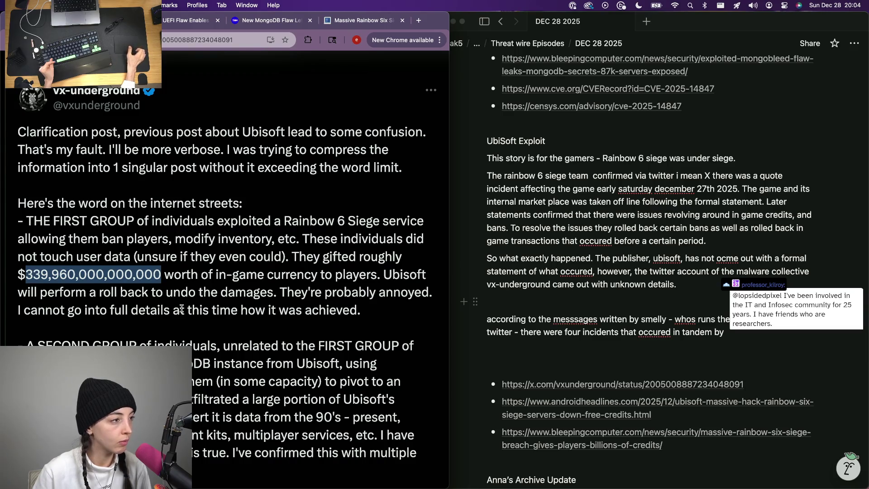
- Rewrite the paragraph opening: retype 'incidents' and replace the 'unrelated hacks' wording
left_click(582, 343)
double_click(597, 332)
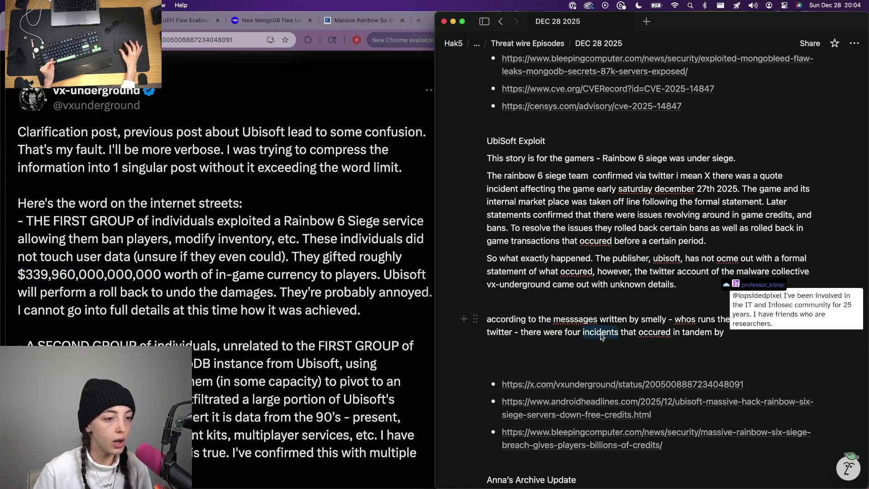
type("ind")
key("BackSpace")
key("BackSpace")
key("BackSpace")
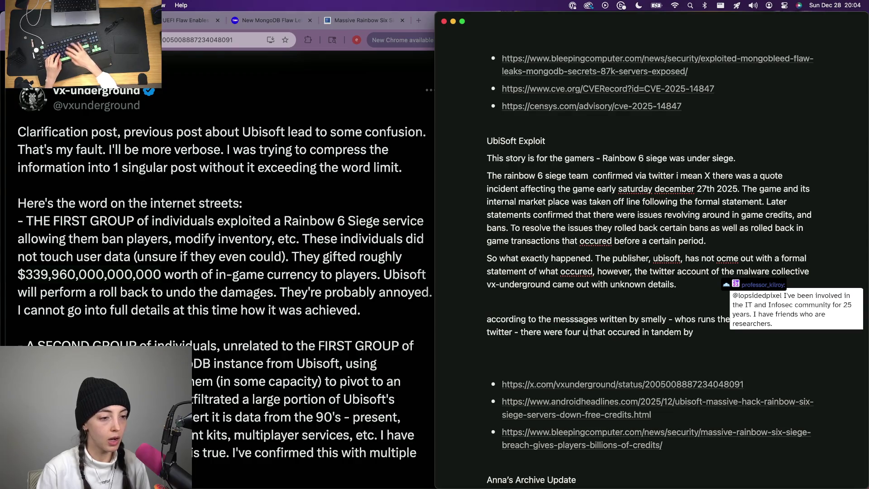
type("unrelated hacks")
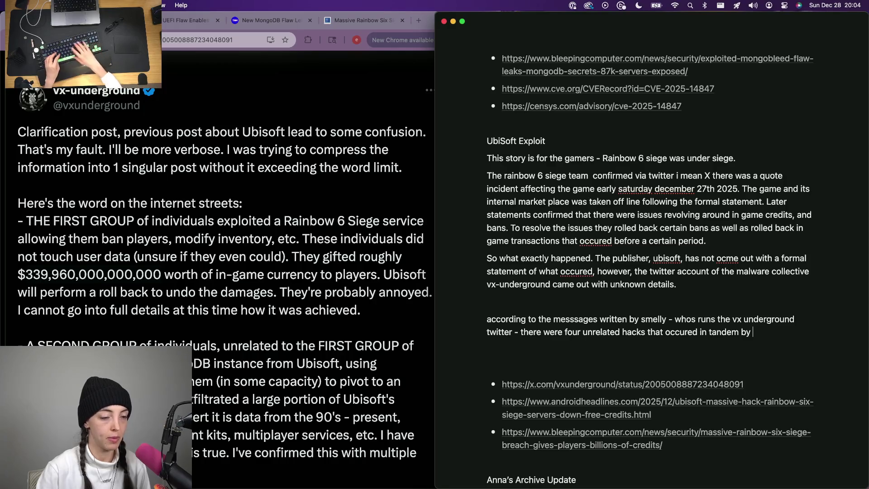
key("alt+Right")
key("alt+Right")
key("alt+Right")
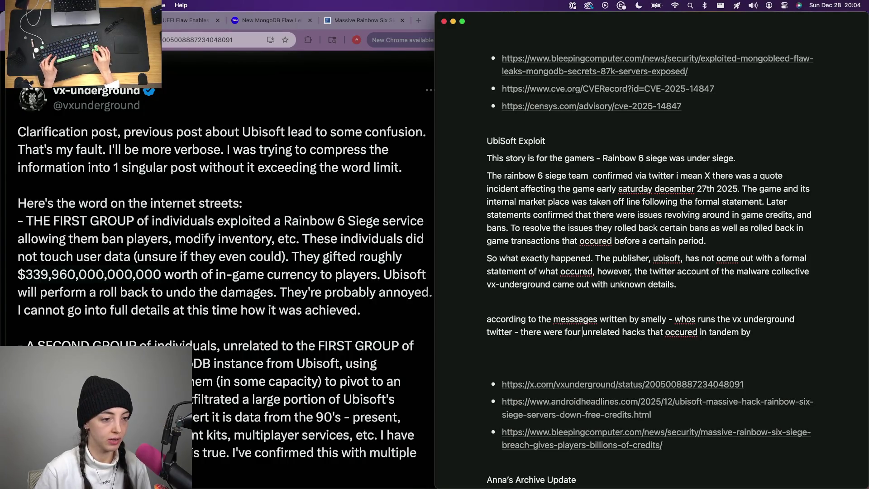
key("shift+alt+Left")
key("shift+alt+Left")
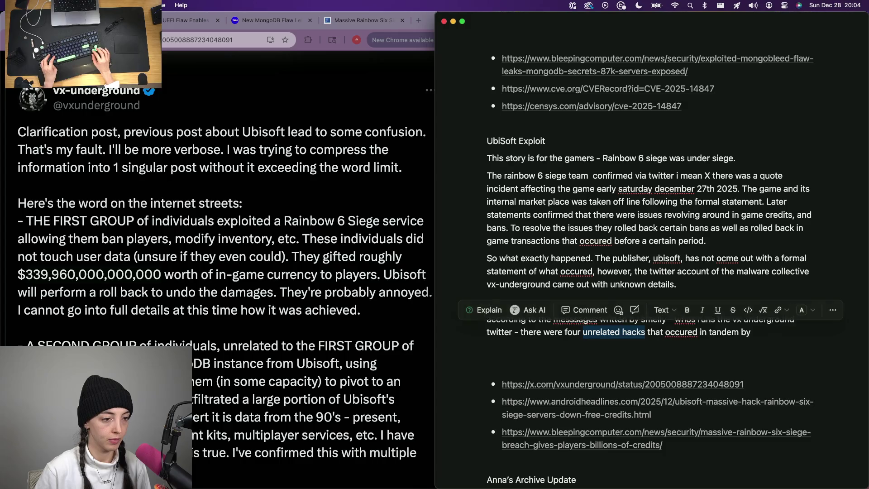
key("BackSpace")
type("incidents")
key("super+Right")
type("unrelated groups at around the same time. Firs")
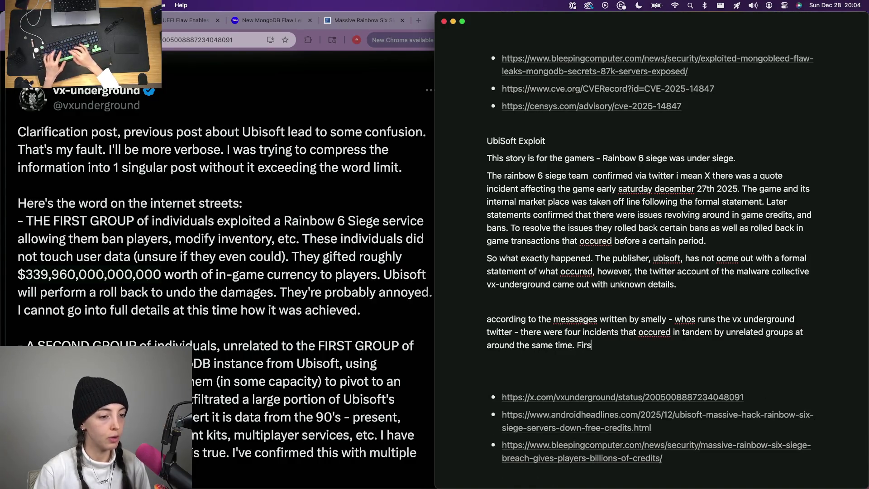
type("t, a group ma")
- Write that the first group managed to ban players, correcting typos along the way
key("BackSpace")
key("BackSpace")
key("BackSpace")
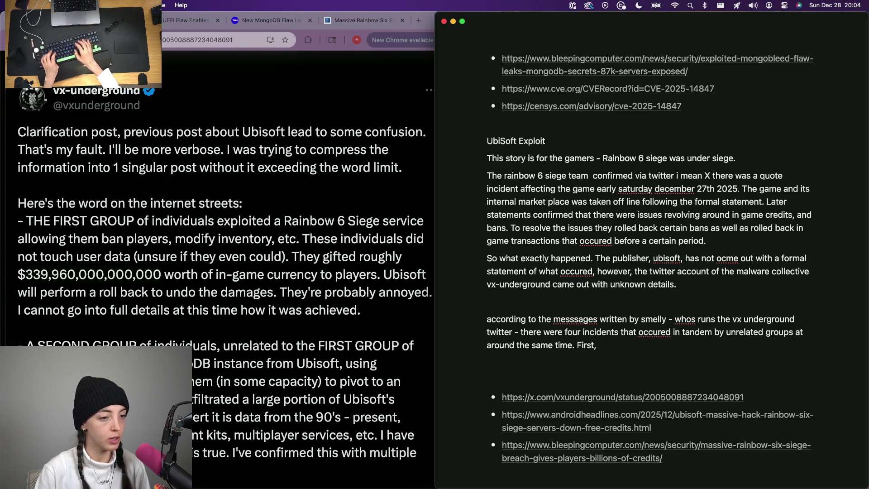
type("group mana")
key("BackSpace")
key("BackSpace")
key("BackSpace")
key("BackSpace")
key("BackSpace")
key("BackSpace")
type("one mana")
key("BackSpace")
key("BackSpace")
key("BackSpace")
key("BackSpace")
type("group managed tgo")
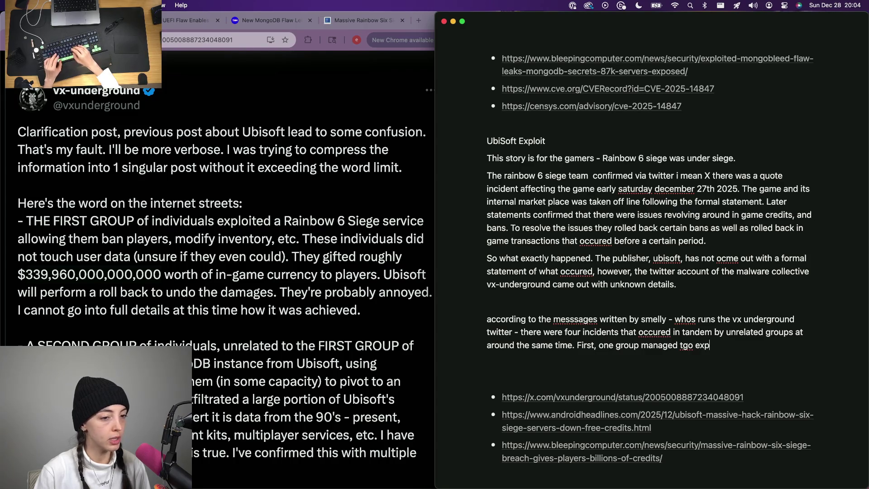
key("BackSpace")
type("o exploit the game")
key("BackSpace")
key("BackSpace")
key("BackSpace")
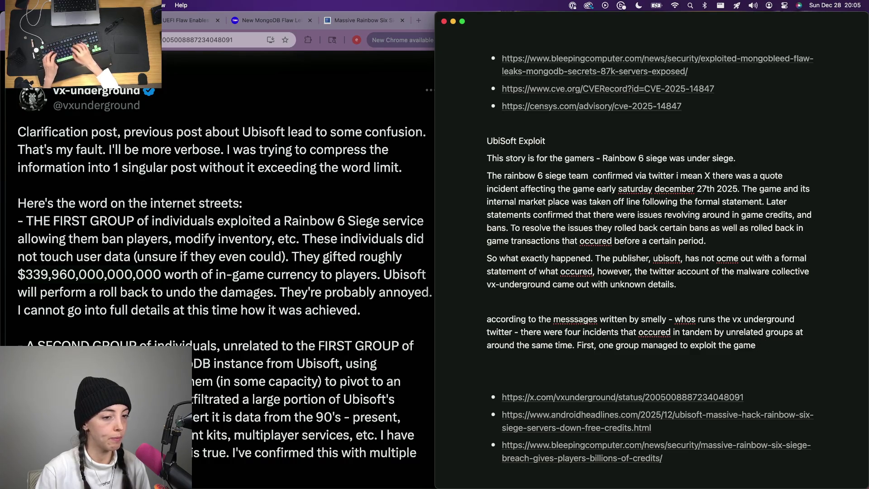
key("BackSpace")
key("BackSpace")
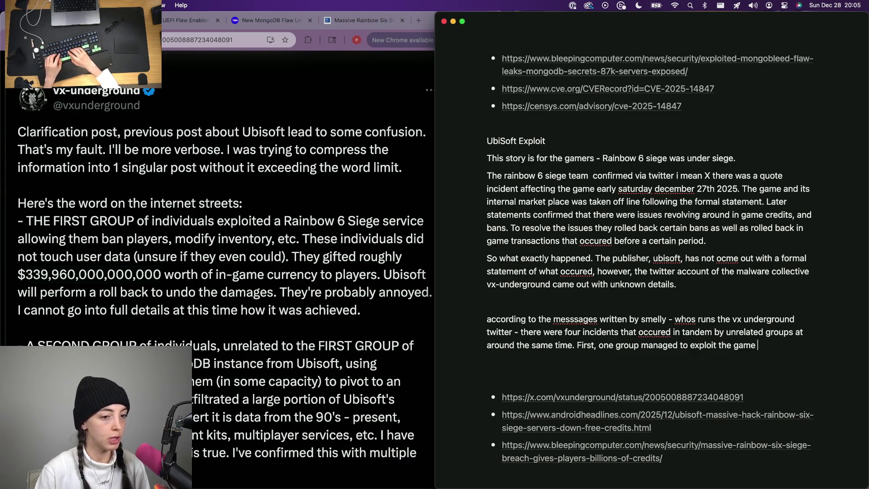
type("to beable to ban players")
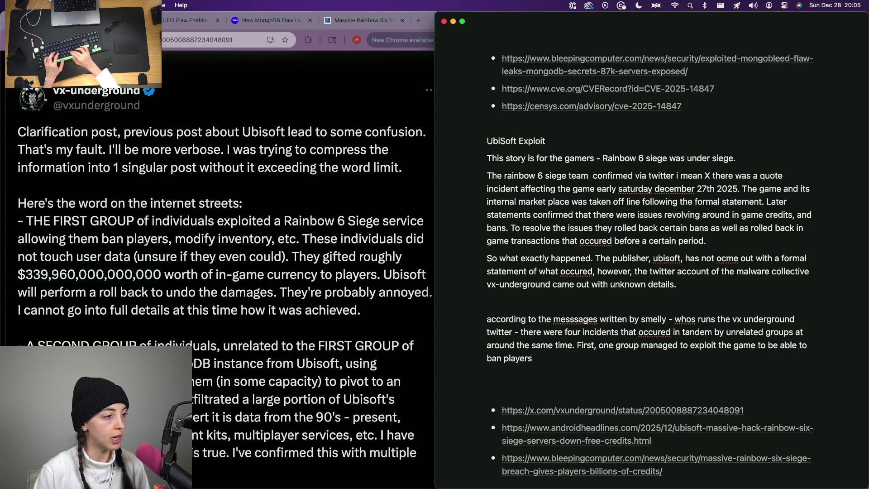
key("BackSpace")
key("BackSpace")
key("BackSpace")
key("BackSpace")
key("BackSpace")
key("BackSpace")
type("and ab")
key("BackSpace")
key("BackSpace")
key("BackSpace")
key("BackSpace")
key("BackSpace")
key("BackSpace")
type("s and gift over 33")
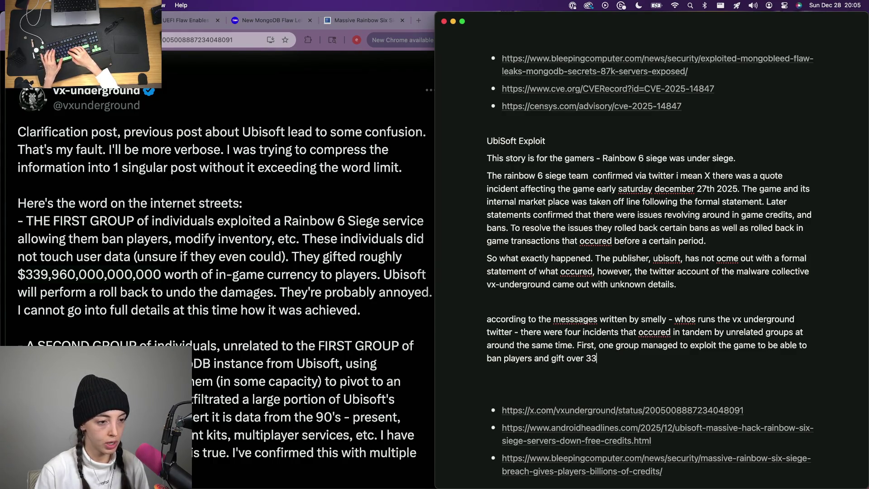
- Add that they gifted over three hundred thirty-nine trillion dollars of currency to players
key("BackSpace")
key("BackSpace")
type("three hun")
type("d thir")
type("y n")
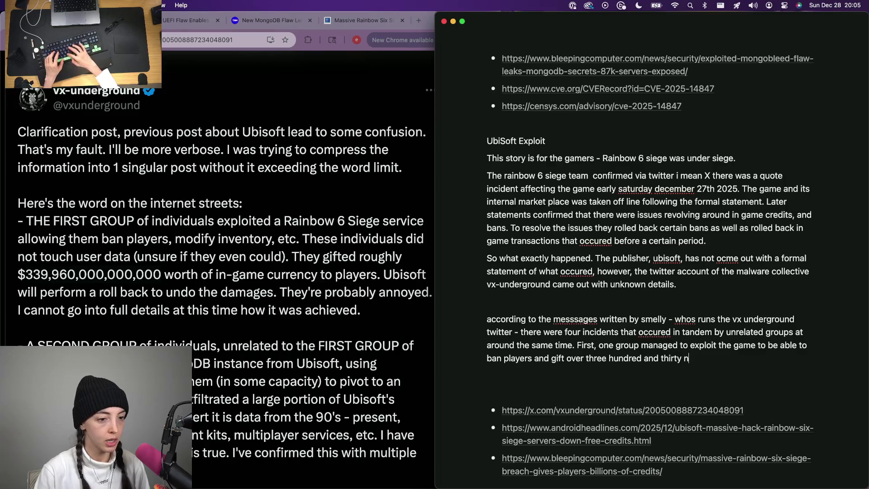
type("on do")
type(" game currency to players./")
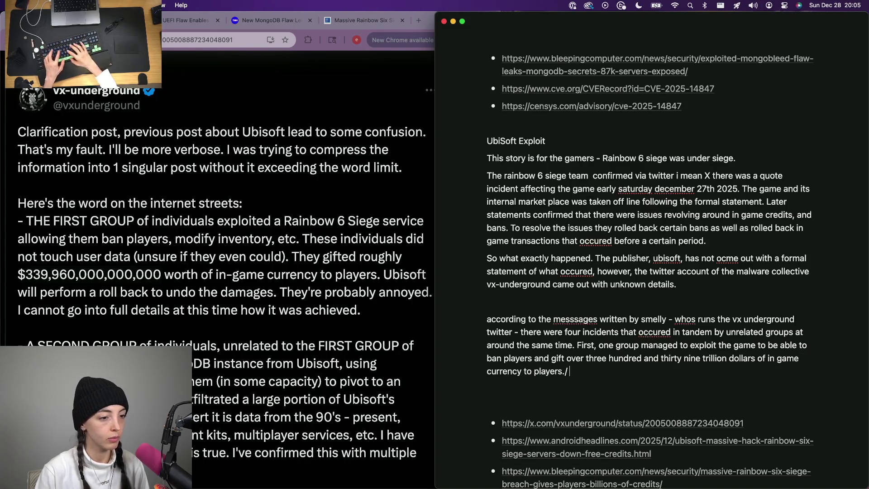
type(" This")
type("what w")
type("undone by the")
key("alt+BackSpace")
key("alt+BackSpace")
key("alt+BackSpace")
key("alt+BackSpace")
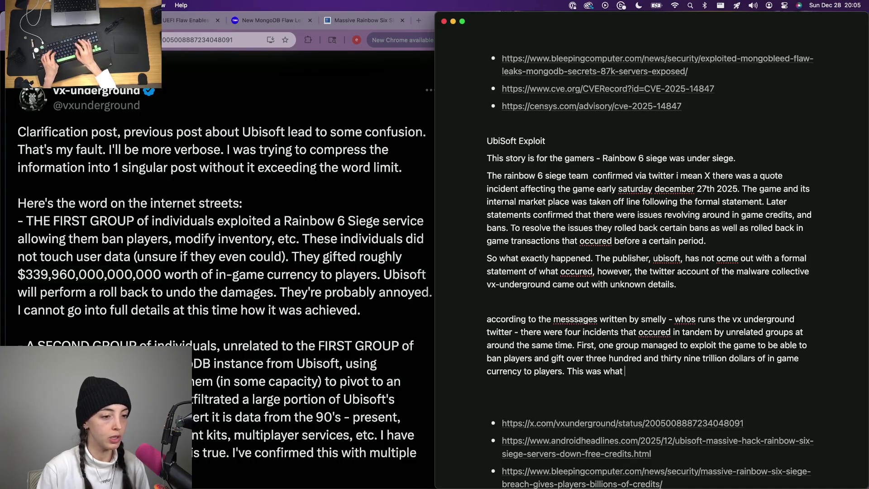
key("alt+BackSpace")
key("alt+BackSpace")
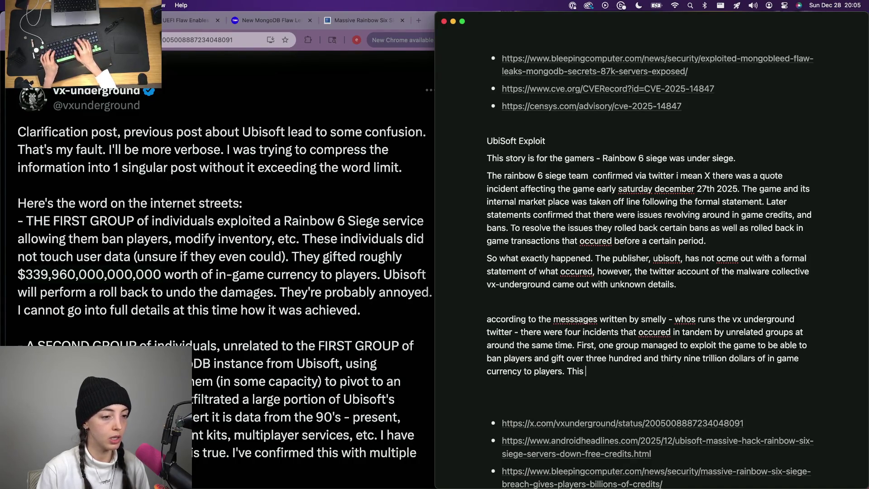
type("what u")
key("BackSpace")
key("BackSpace")
key("BackSpace")
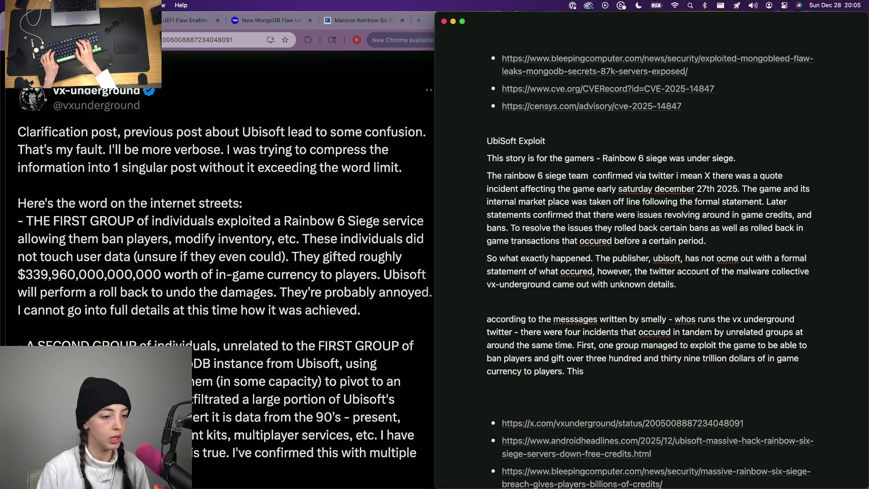
type("Second, another group ")
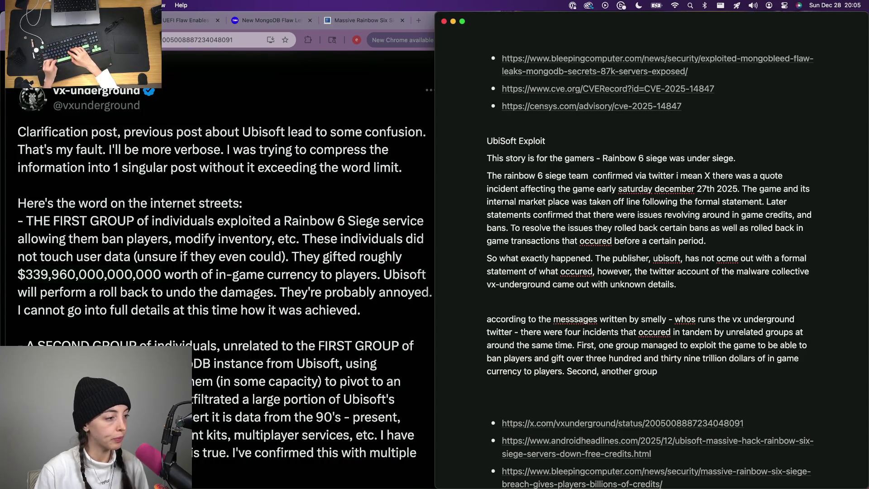
type("exploit")
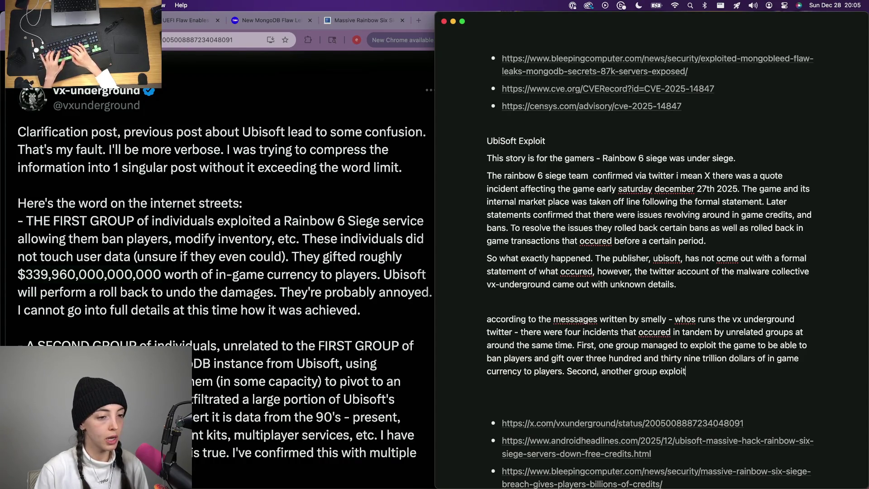
type("ed the new Mongo")
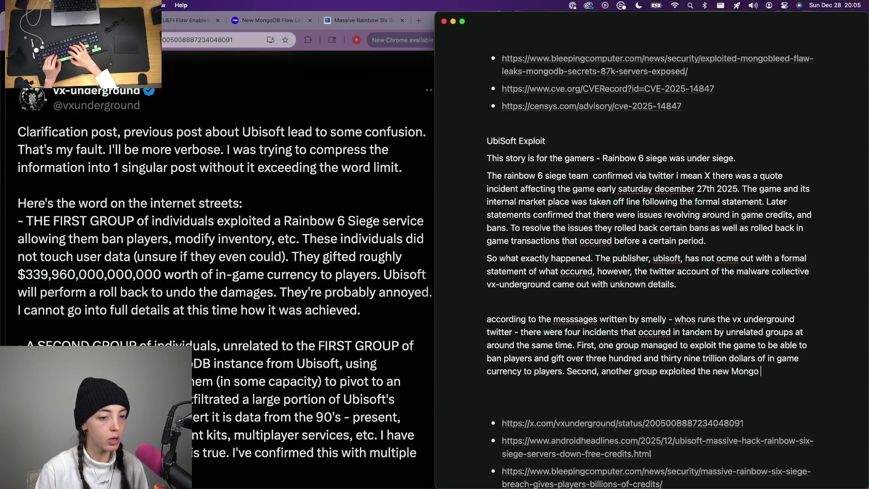
type("Blee")
- Write that a second group used MongoBleed to reach Ubisoft's internal git repos and exfiltrate source
key("BackSpace")
key("BackSpace")
type("exploit to get acc")
type("ess to ")
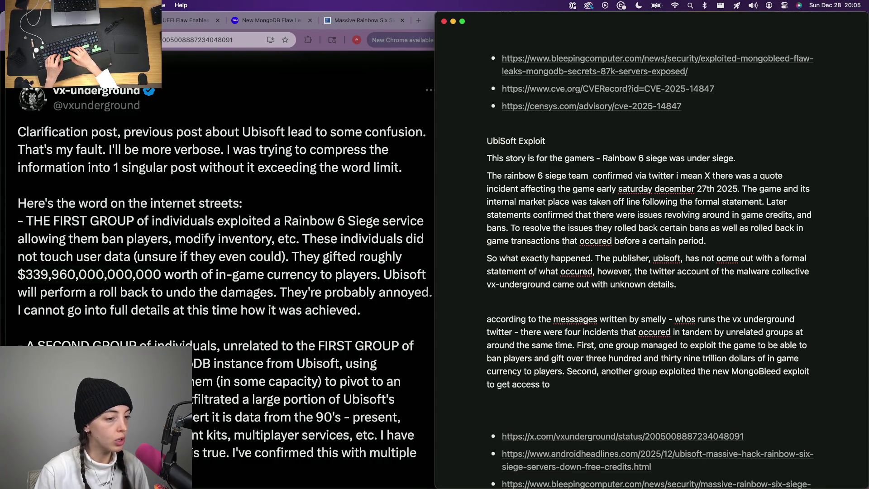
type("the")
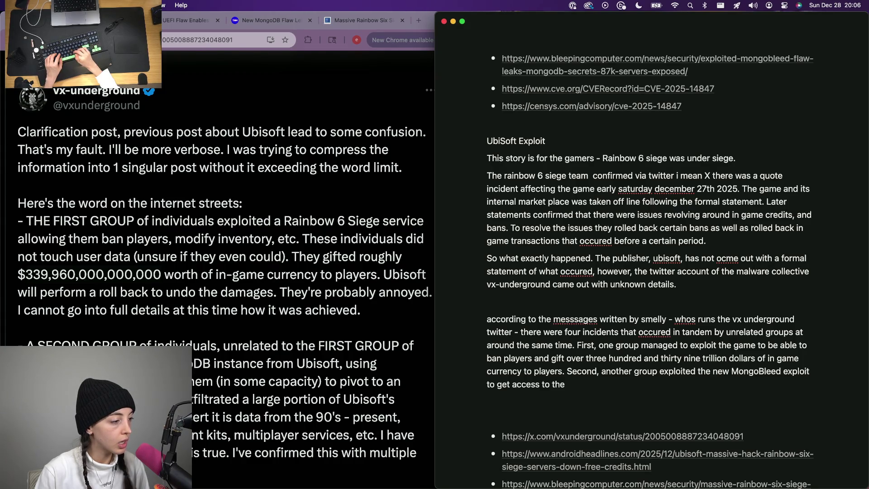
key("alt+shift+Left")
type("u")
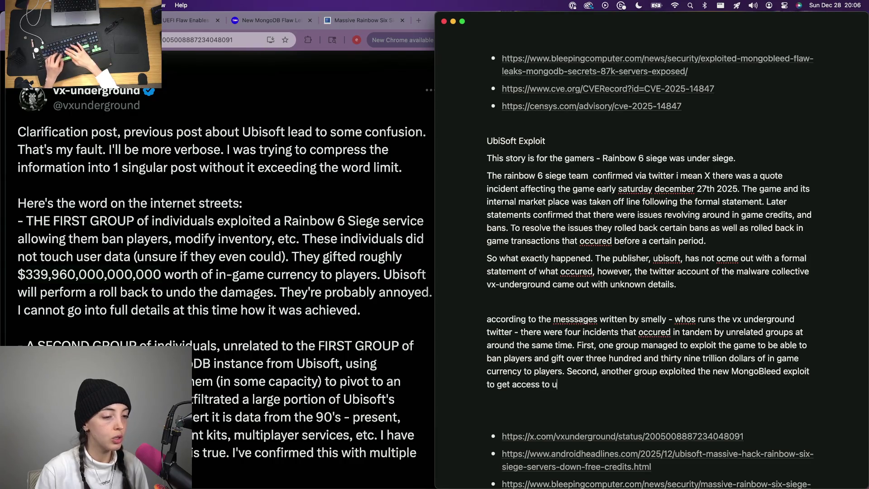
type("bisoft’s internal git repos to exfil in")
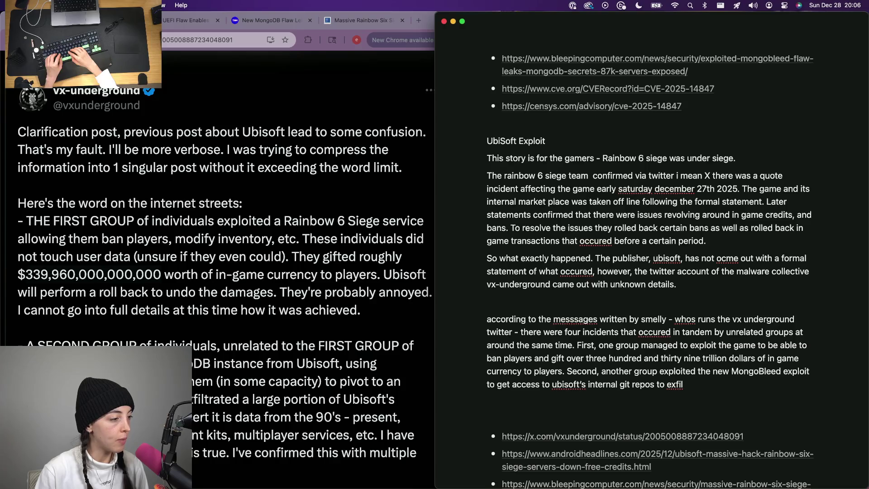
type("ternal spouri")
key("BackSpace")
key("BackSpace")
key("BackSpace")
type("source")
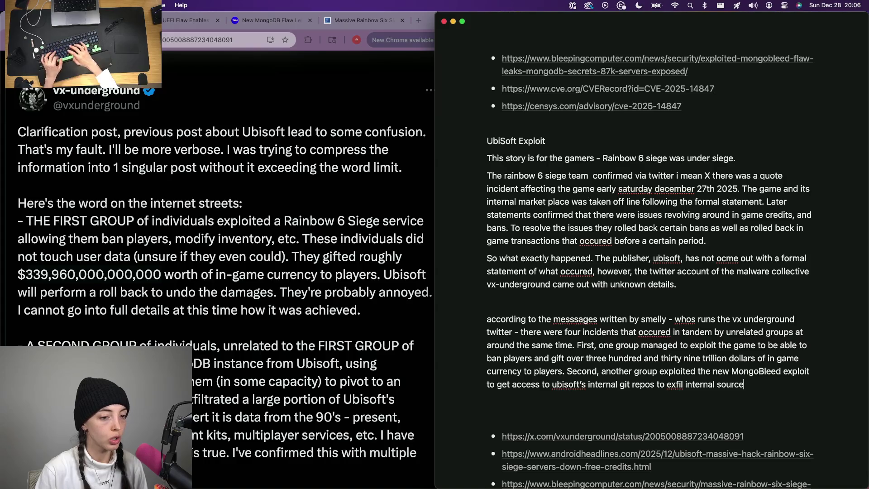
scroll(81, 293, "down", 5)
scroll(81, 293, "down", 2)
type("another, un")
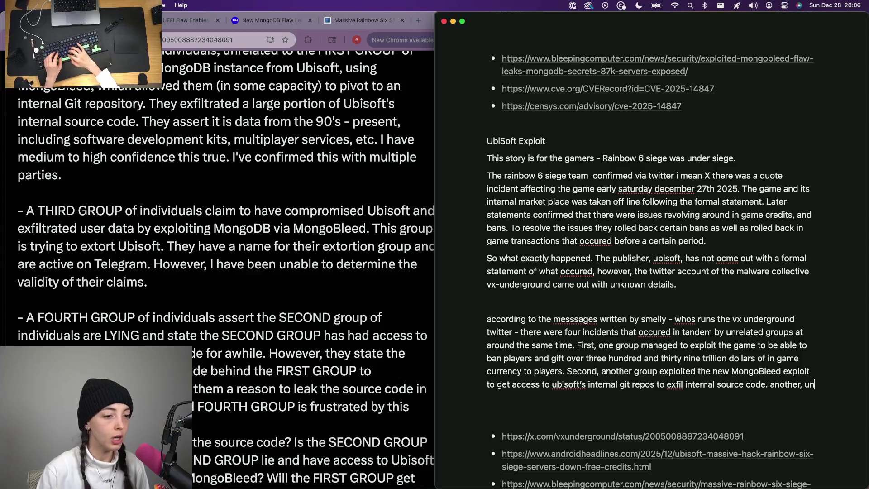
- Finish the source-code exfil sentence and begin the sentence about another group using MongoBleed to extort Ubisoft
key("BackSpace")
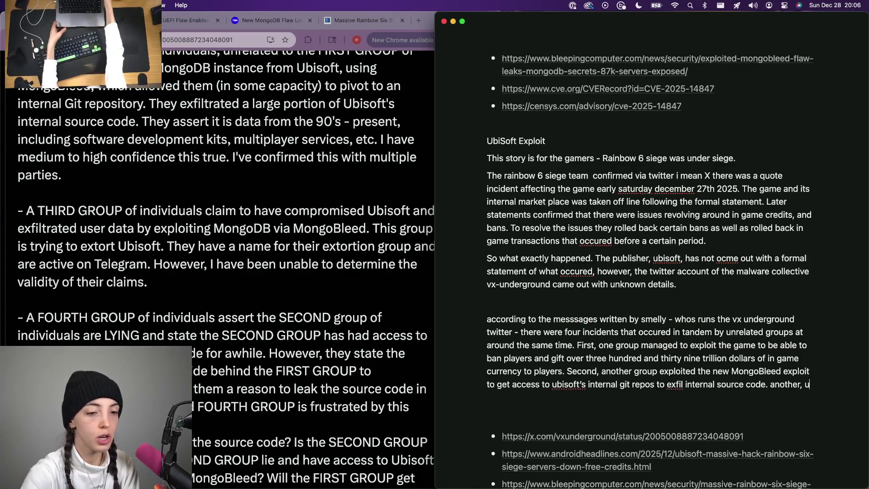
key("BackSpace")
key("BackSpace")
key("BackSpace")
type("rd, u")
type("elated group")
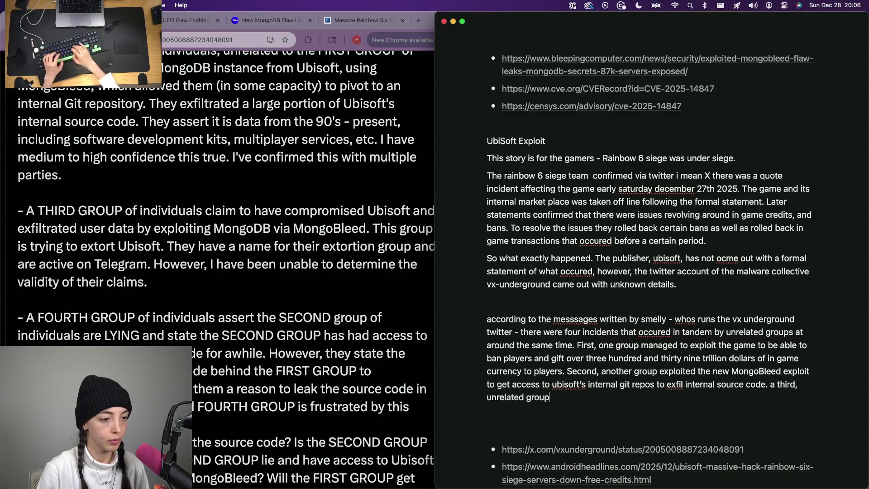
type("mongobleed to ")
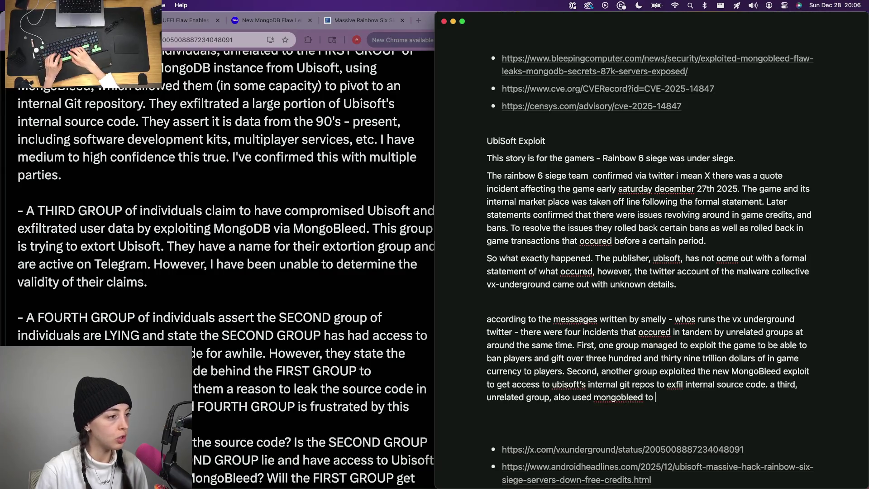
type("exif")
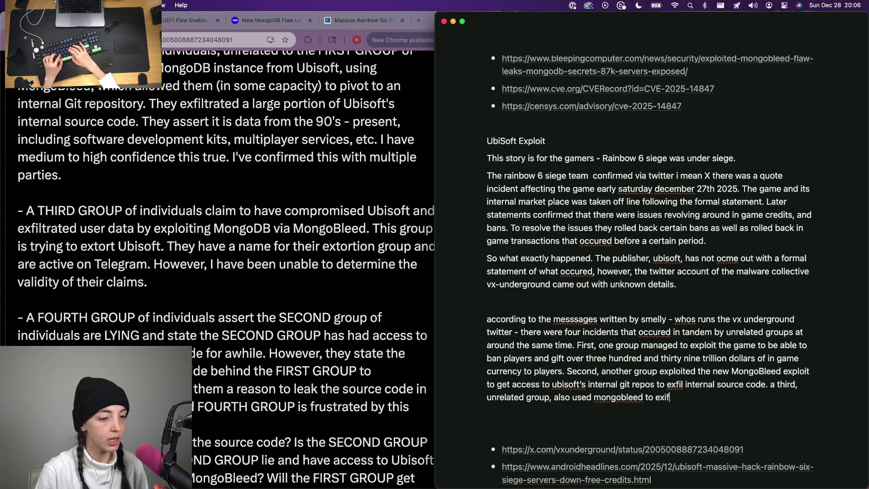
type("l us")
key("BackSpace")
type("ser data to extort ubisoft.")
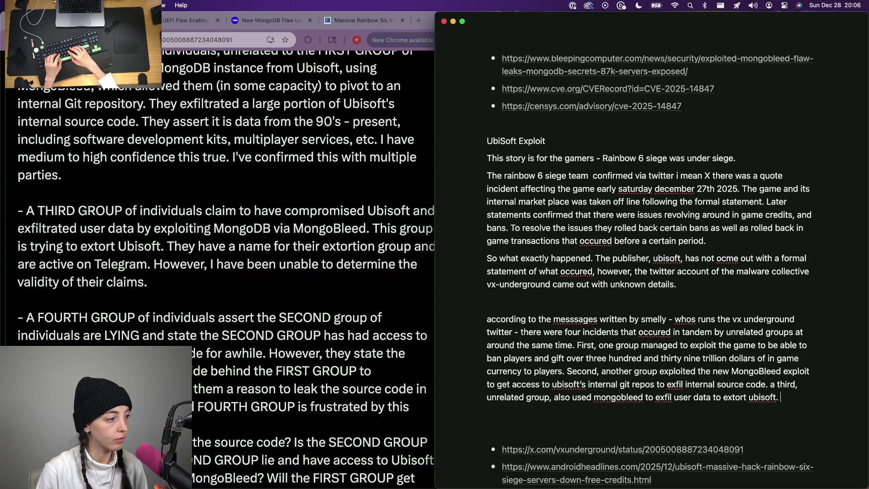
key("Return")
key("BackSpace")
type("A final fourth unrelated group")
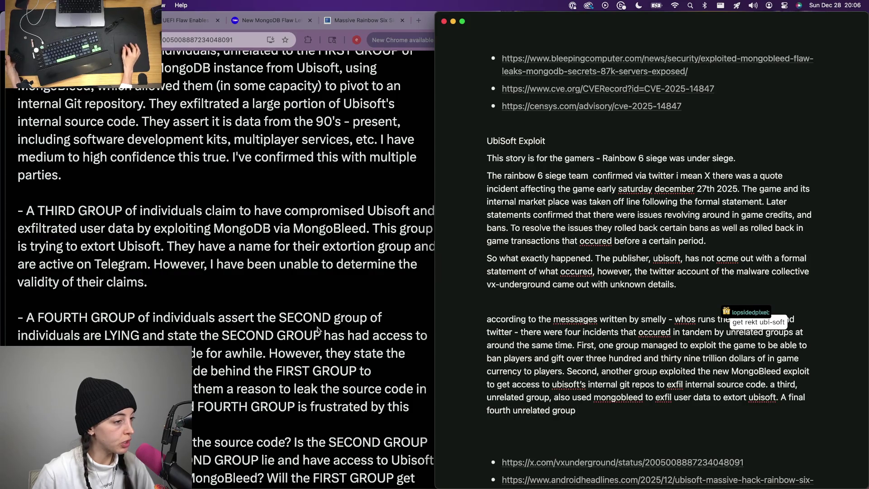
scroll(117, 337, "down", 1)
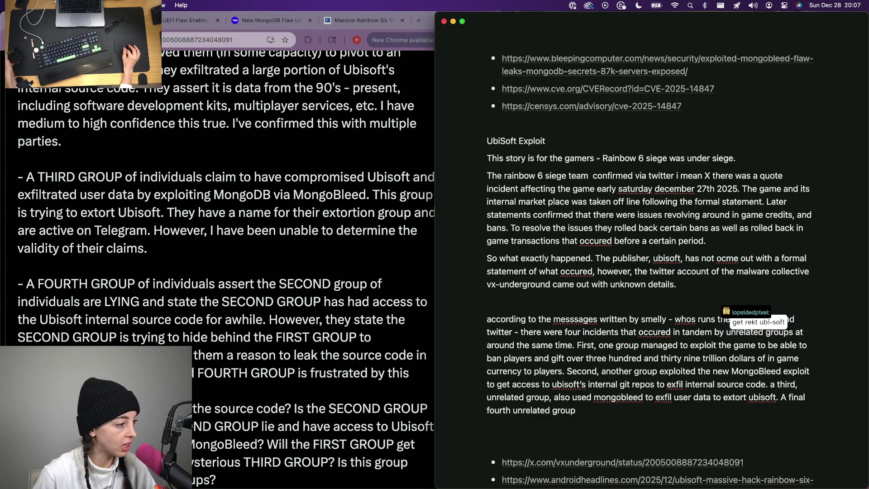
scroll(196, 337, "down", 1)
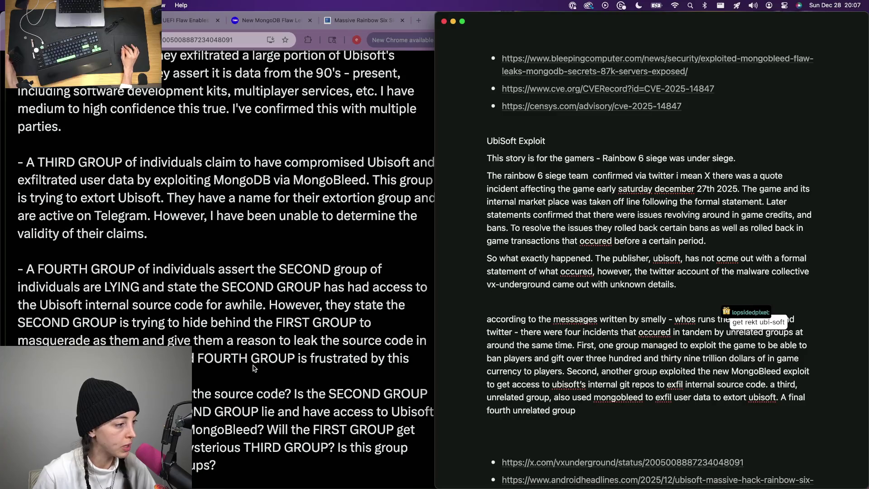
- Change 'four' incidents to 'three', delete the fourth-group phrase, and label the last one the 'final' group
double_click(571, 332)
type("three")
key("Down")
key("Down")
key("Down")
key("shift+alt+Left")
key("shift+alt+Left")
key("shift+alt+Left")
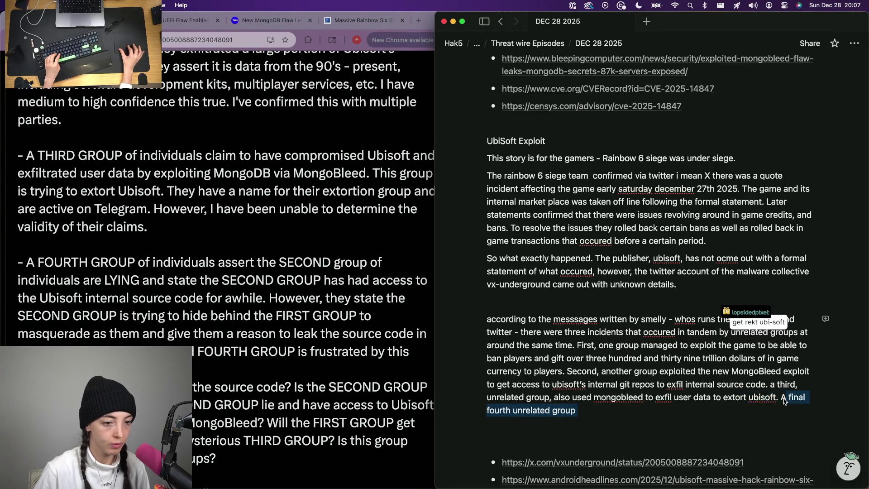
key("BackSpace")
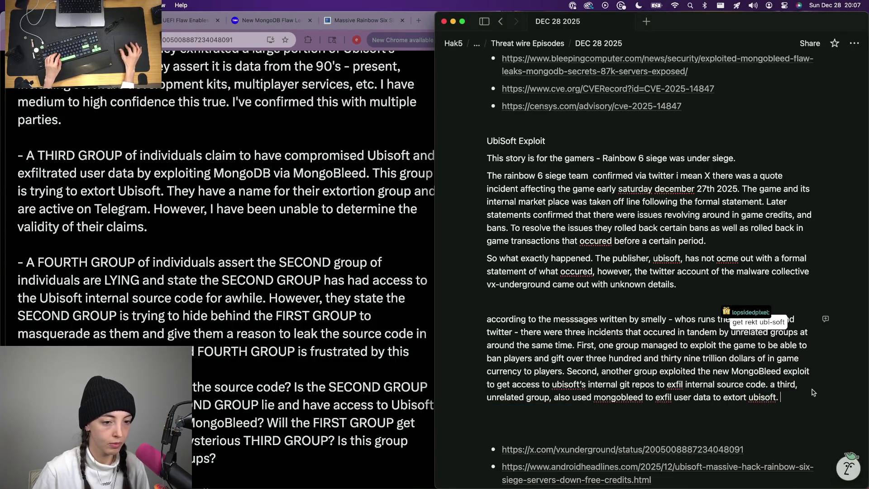
left_click(488, 397)
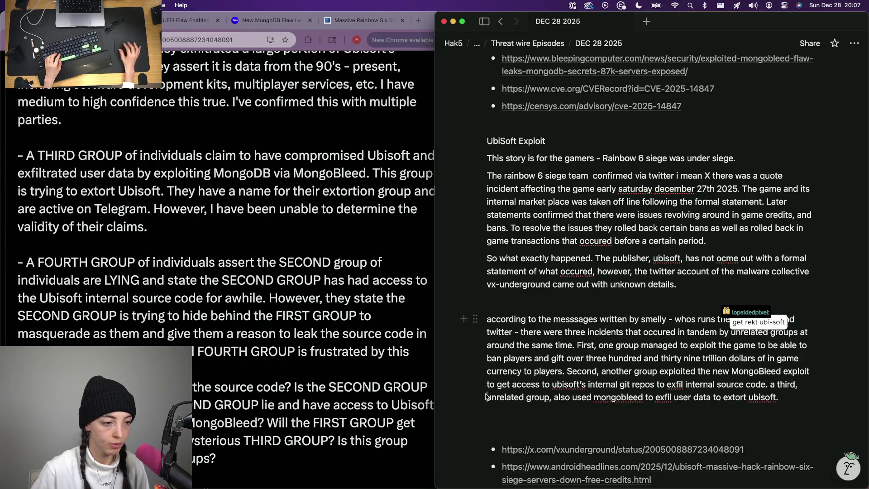
type("final")
key("End")
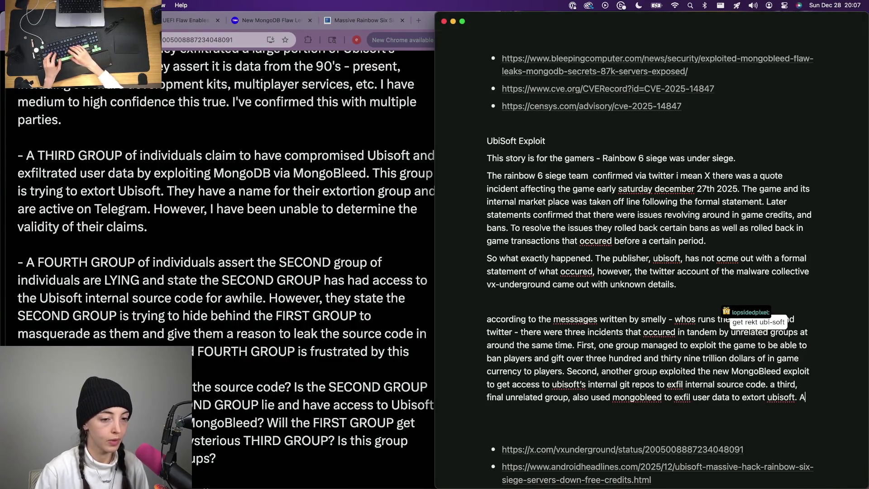
- Add a new line: 'None of these incidents have been directly confirmed by ubisoft.', dropping the 'However' wording
key("Return")
type("Thg")
key("BackSpace")
key("BackSpace")
key("BackSpace")
key("BackSpace")
type("No")
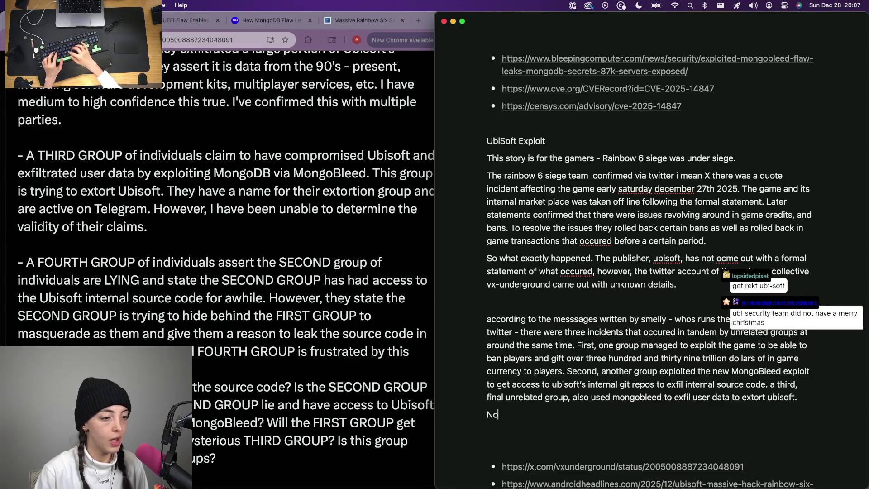
type("ne of these have been fo")
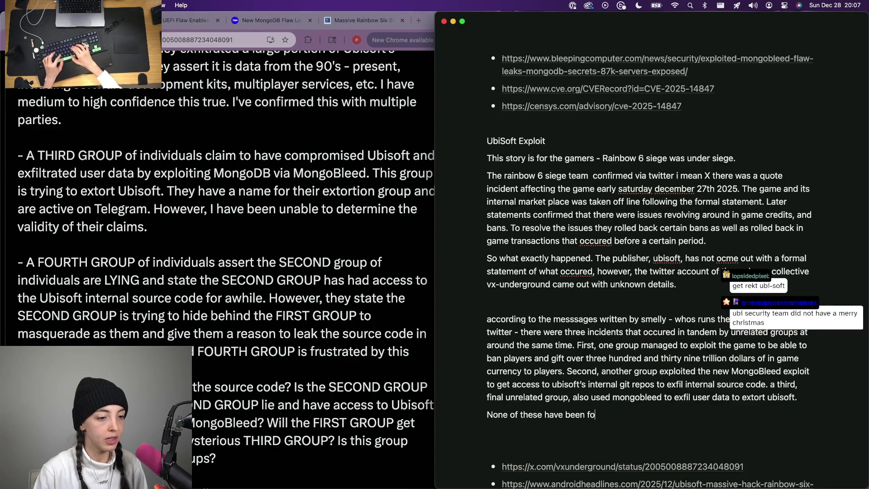
key("BackSpace")
key("BackSpace")
type("confirmed by ubisoft")
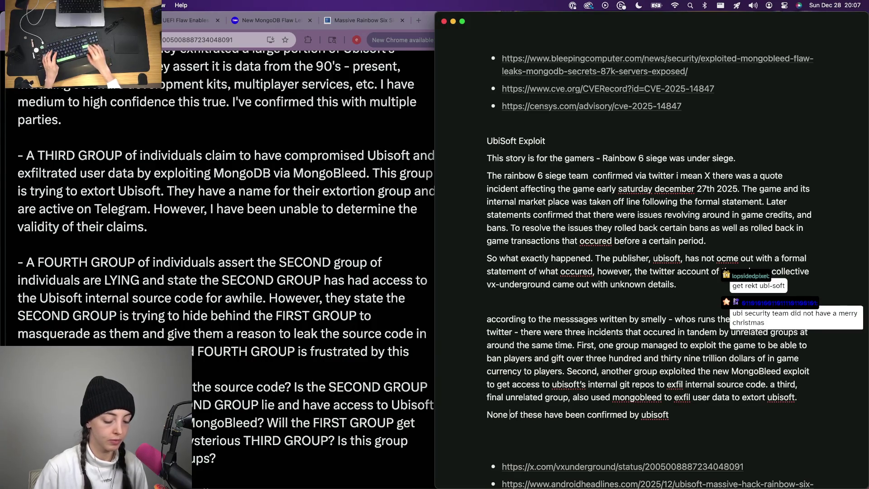
type("incidents have been ")
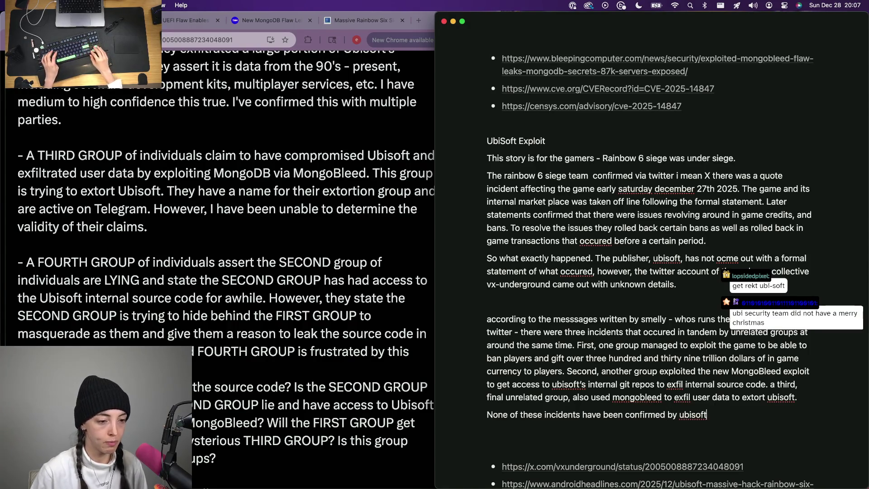
type("directly")
key("super+Right")
type(". However,")
key("alt+BackSpace")
key("alt+BackSpace")
key("super+Left")
type("There is apparentlty")
- Prefix the line with 'There is apparently drama regarding credit and', reworking the credit/hack wording
key("BackSpace")
key("BackSpace")
key("BackSpace")
type("y ")
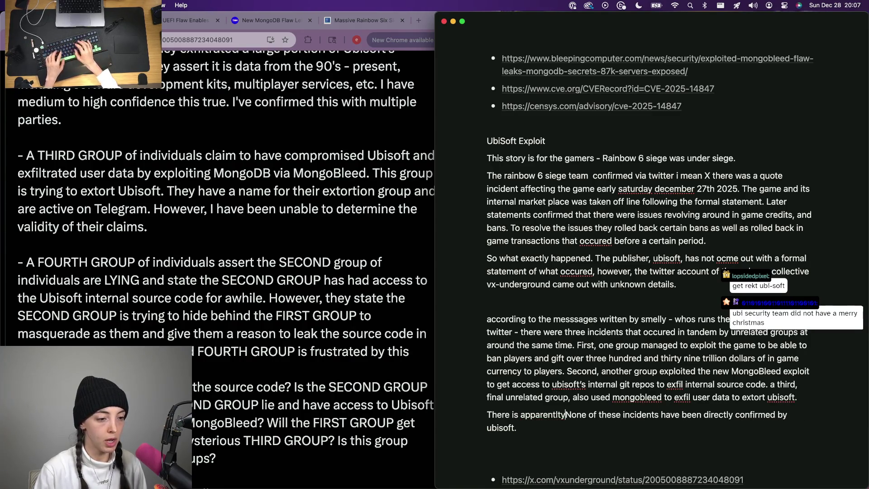
type("drama of cre")
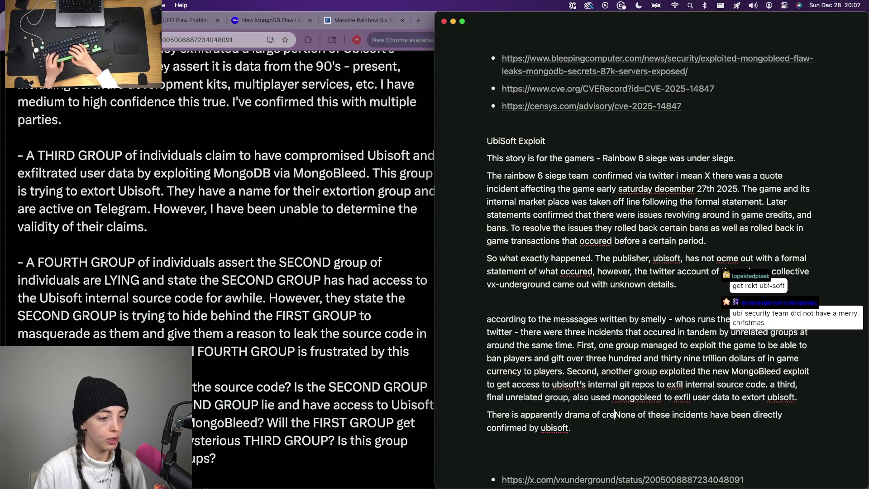
type("d")
key("BackSpace")
key("BackSpace")
key("BackSpace")
key("BackSpace")
key("BackSpace")
key("BackSpace")
type("regarding d")
key("BackSpace")
type("credits and long")
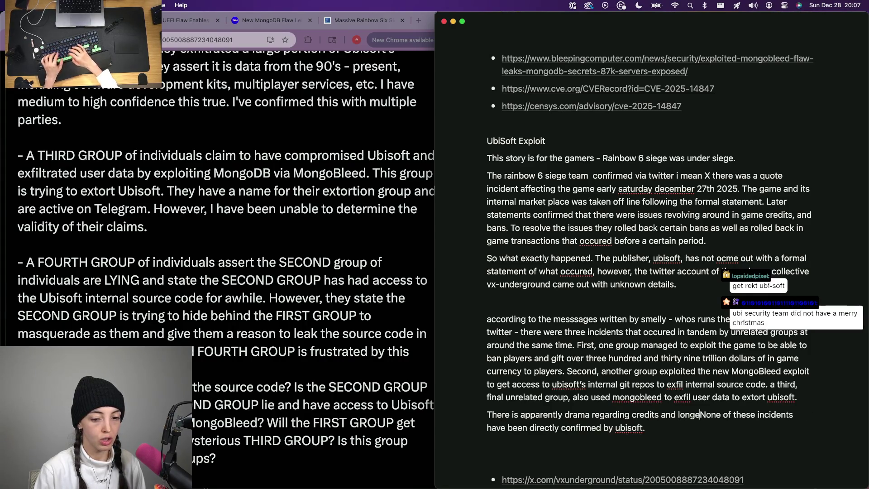
type("hack")
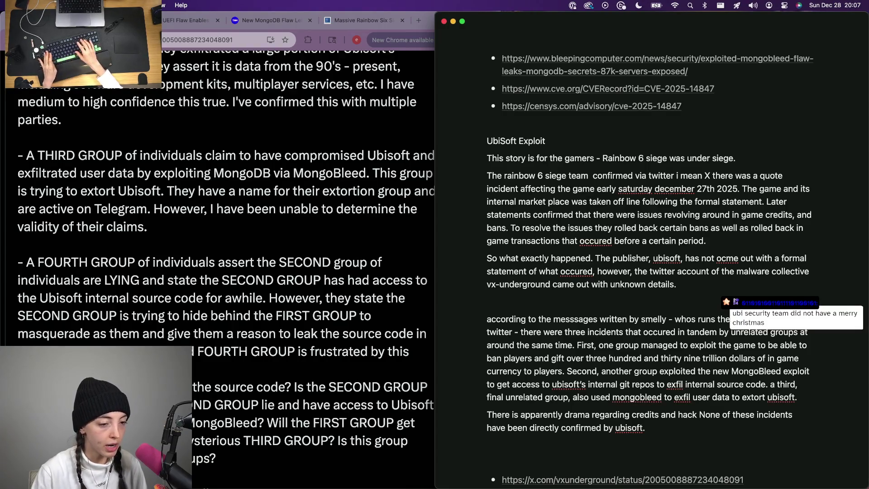
key("BackSpace")
key("BackSpace")
key("BackSpace")
type("hack credit and")
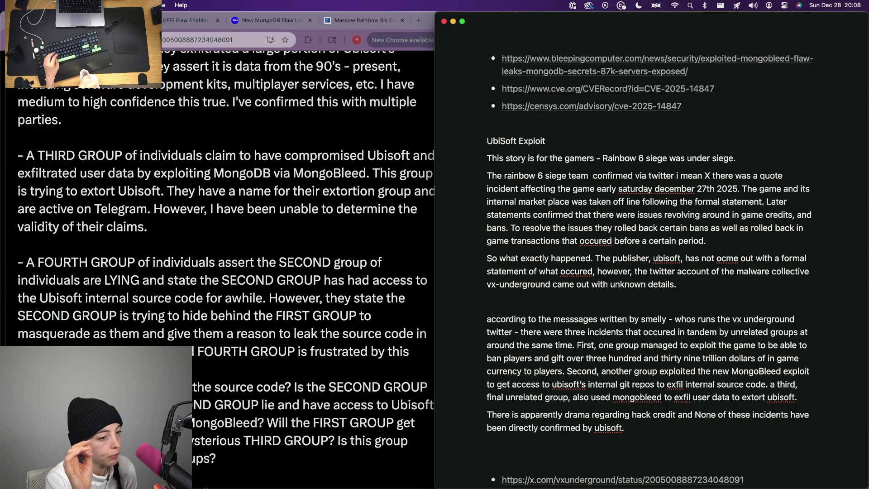
key("BackSpace")
key("BackSpace")
key("BackSpace")
type("credit and")
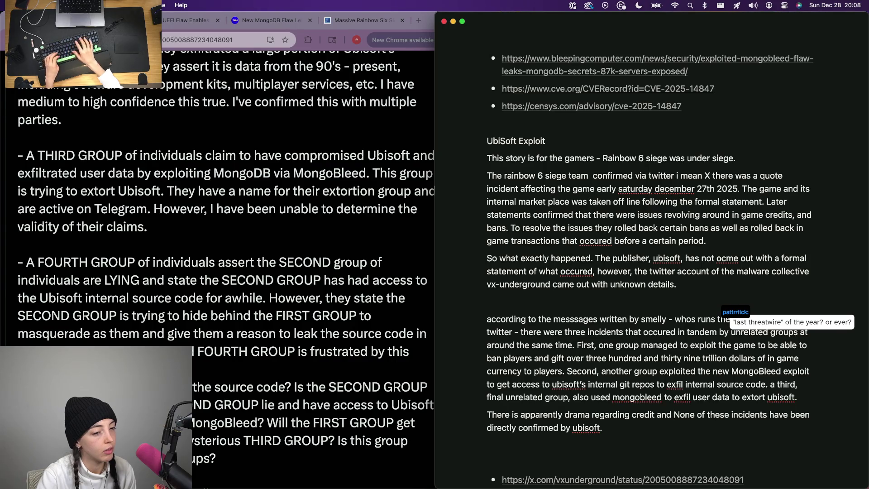
- Rewrite the drama sentence to mention credits and source-code leaks between the groups
key("super+BackSpace")
type("THere';s")
key("super+BackSpace")
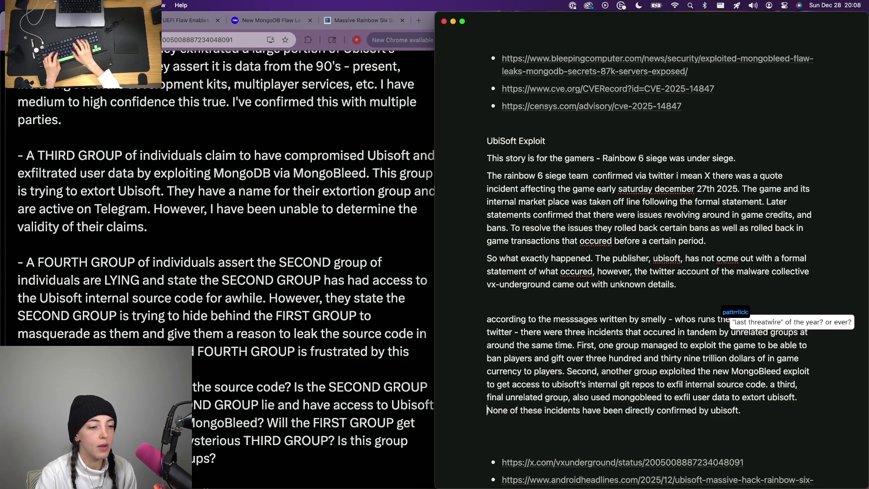
type("There's apparently some dramam ar")
key("BackSpace")
key("BackSpace")
key("BackSpace")
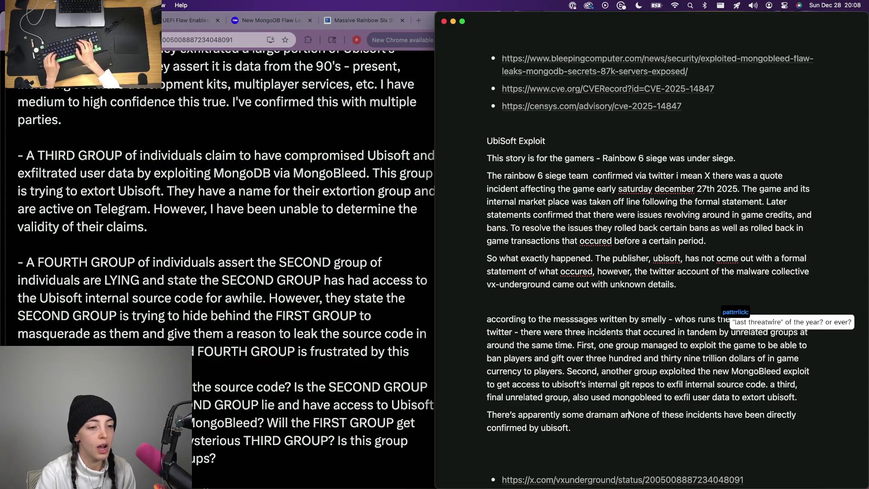
type("around ")
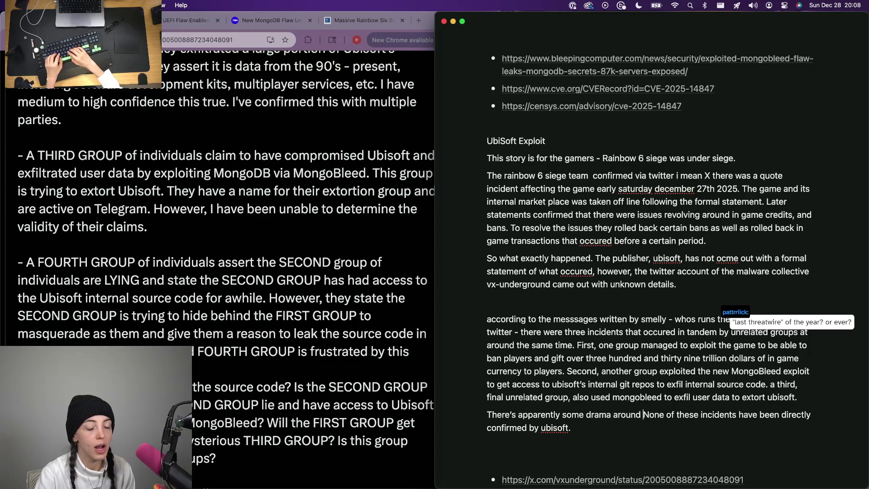
type("credits and ")
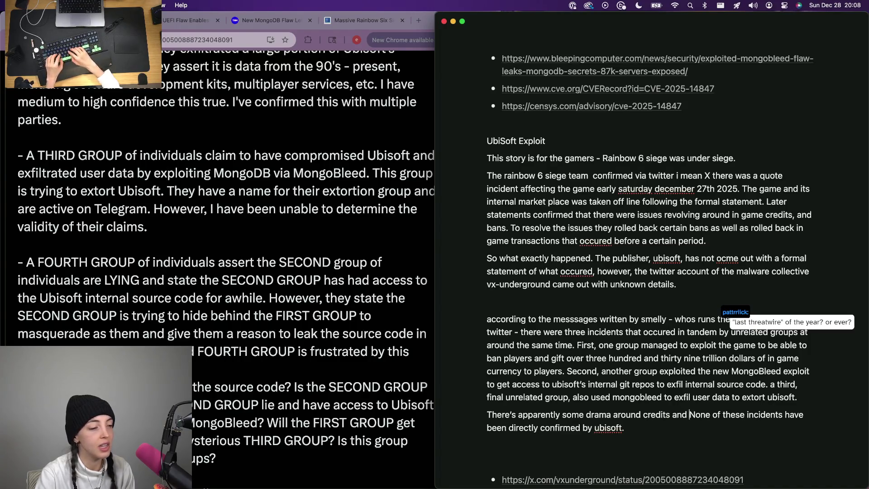
type("source co")
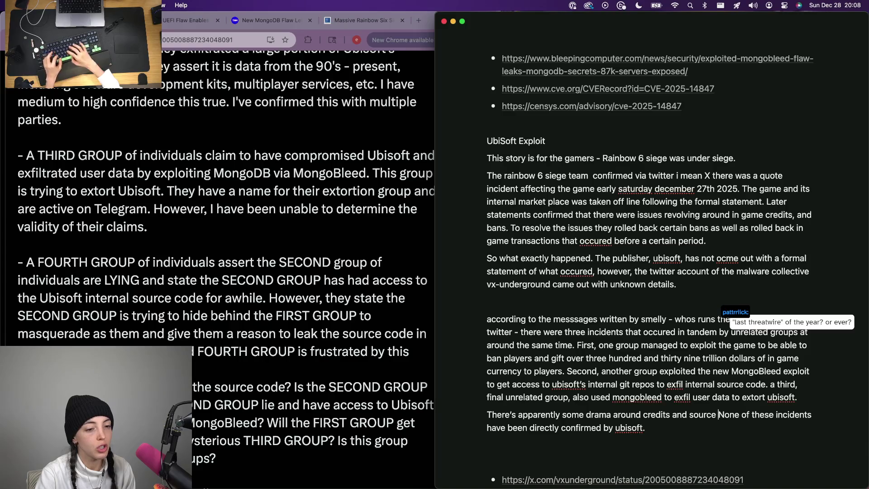
type("rd")
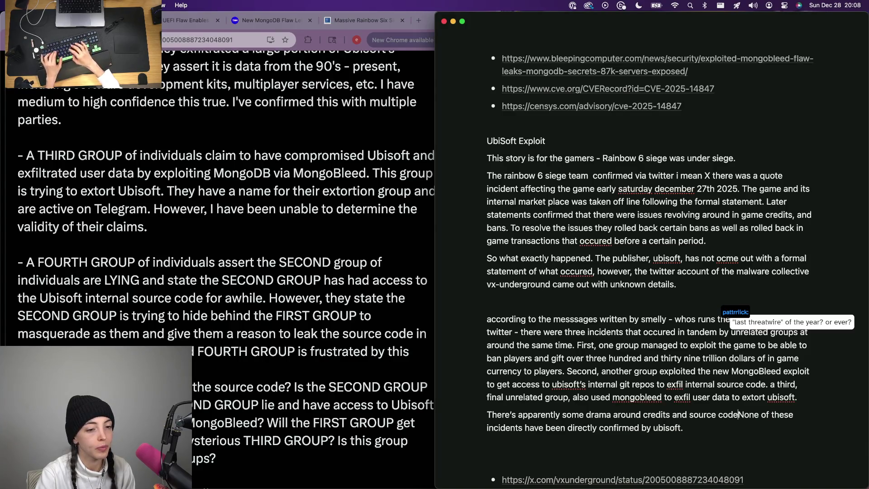
type("ing between the")
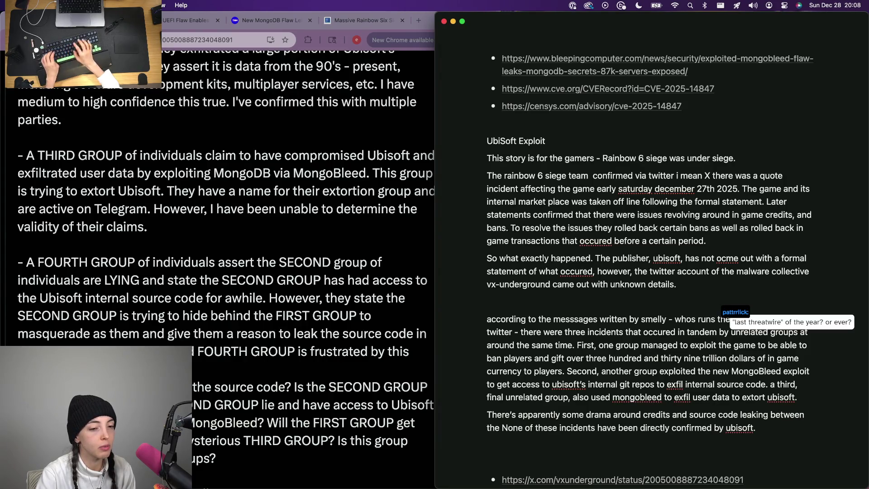
key("BackSpace")
key("BackSpace")
key("BackSpace")
type("etween these different hacking groups")
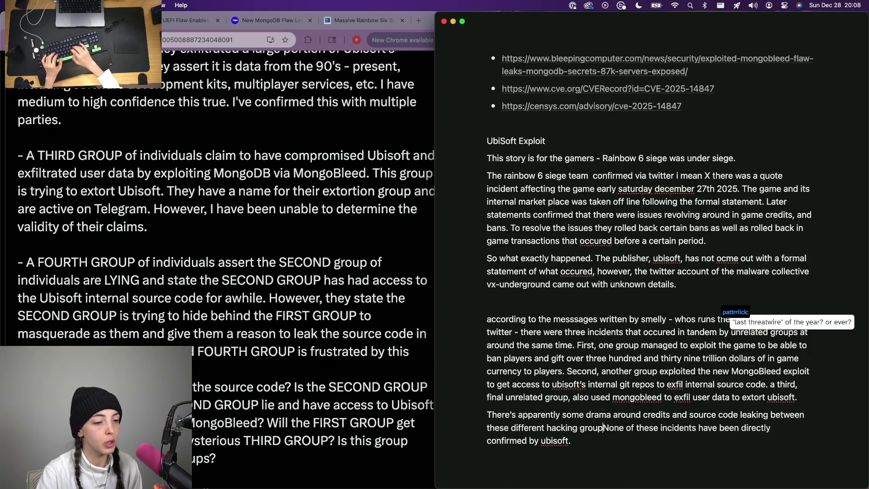
type(", but ")
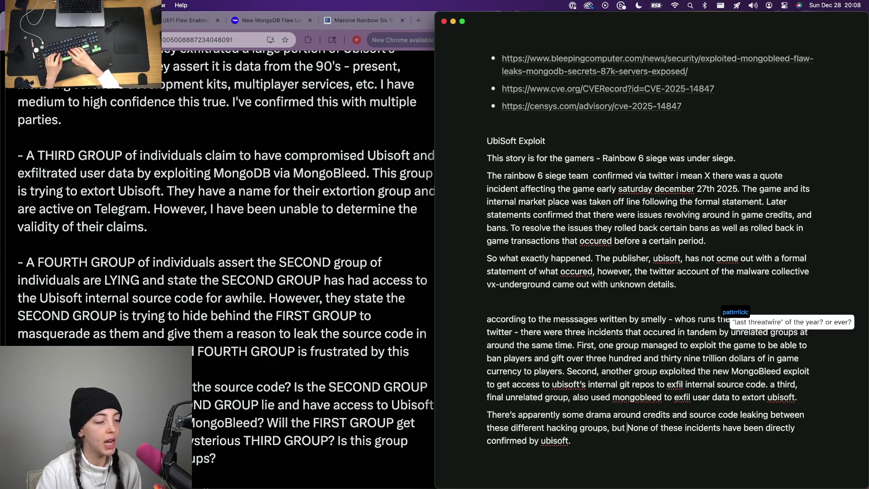
type("it's u")
- End it with 'but it's not clear. Most importantly,' and lowercase 'none' to join the confirmation sentence
key("BackSpace")
key("BackSpace")
key("BackSpace")
type("s")
key("BackSpace")
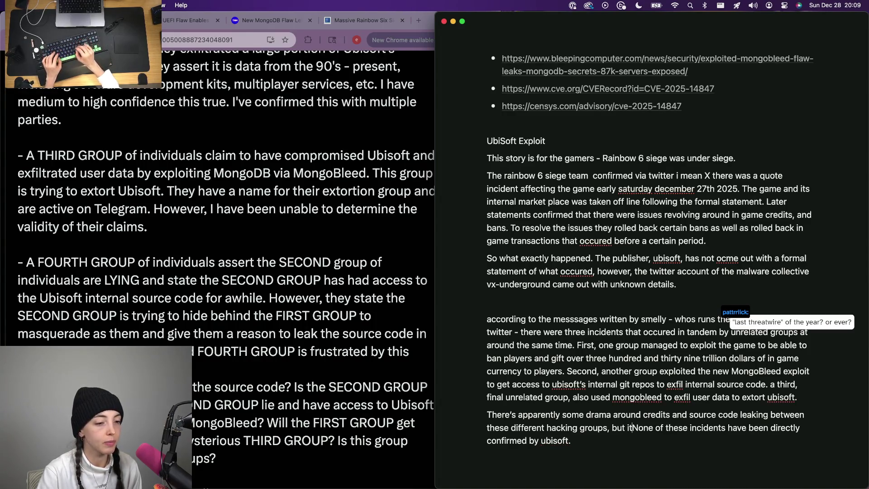
type("'s not clear.")
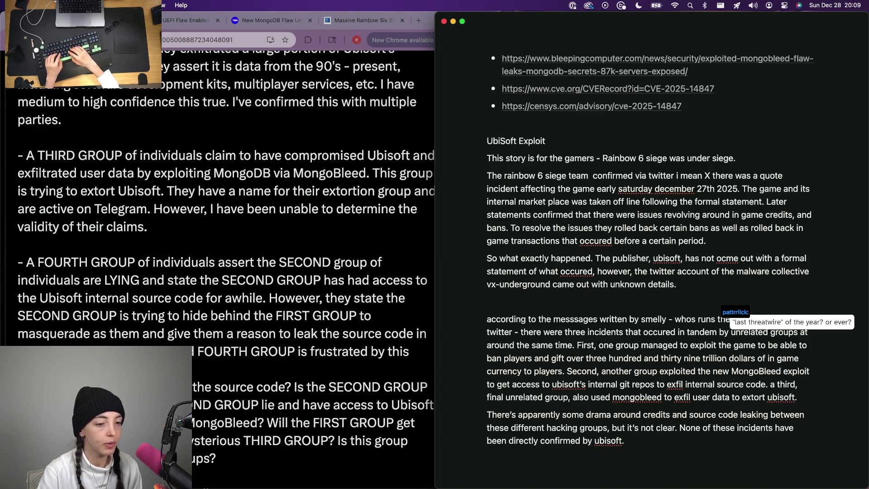
type(" Most importantly,")
key("Delete")
type("n")
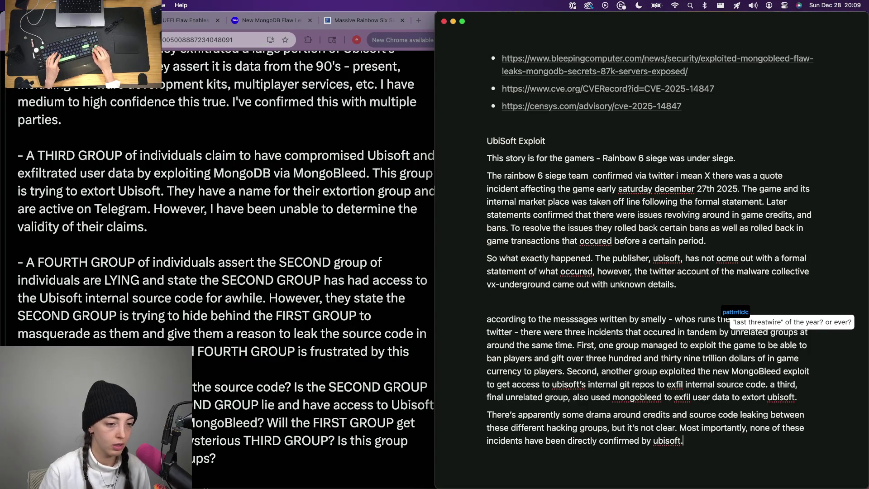
- Insert '[img] ' placeholders before both UbiSoft paragraphs, then bring up the Rainbow Six Siege X post in the browser
left_click(489, 175)
type("[img]")
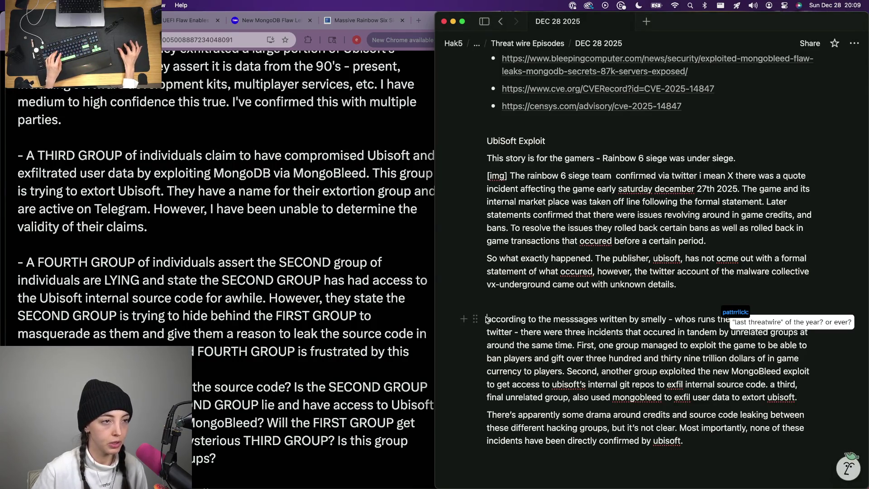
left_click(486, 320)
type("[img]")
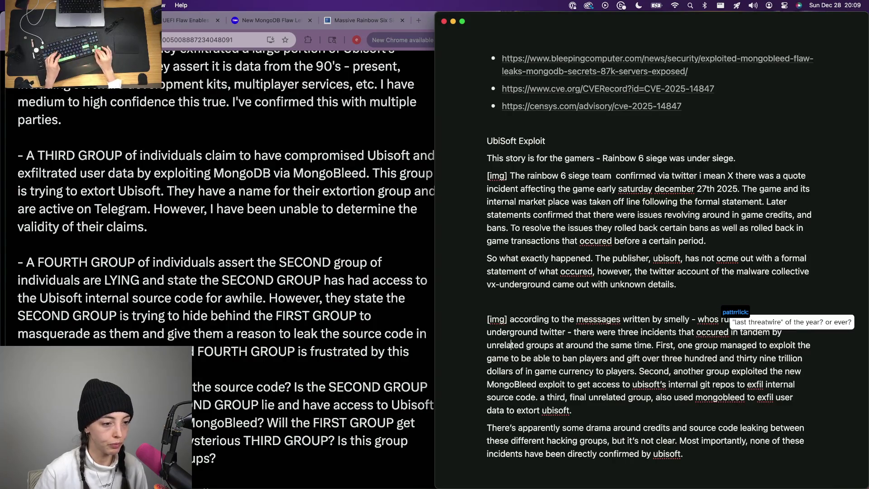
scroll(511, 345, "down", 4)
left_click(511, 348)
scroll(510, 349, "down", 1)
left_click(509, 363)
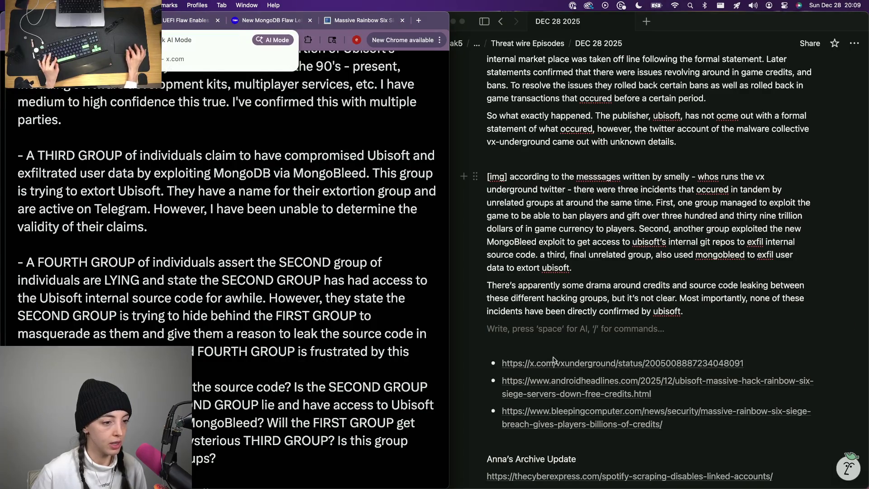
left_click(304, 216)
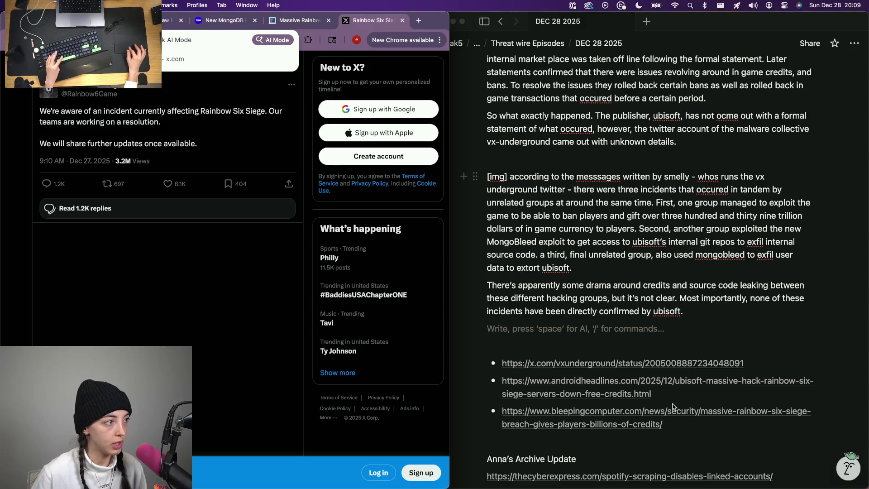
- Copy the Rainbow6Game X post URL into the notes' source list and close the post and BleepingComputer tabs
key("super+v")
key("alt+Return")
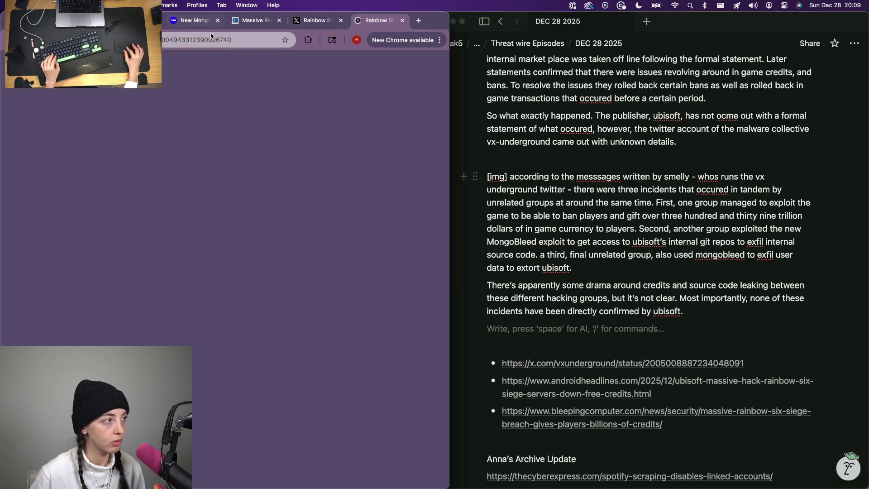
key("super+c")
key("super+w")
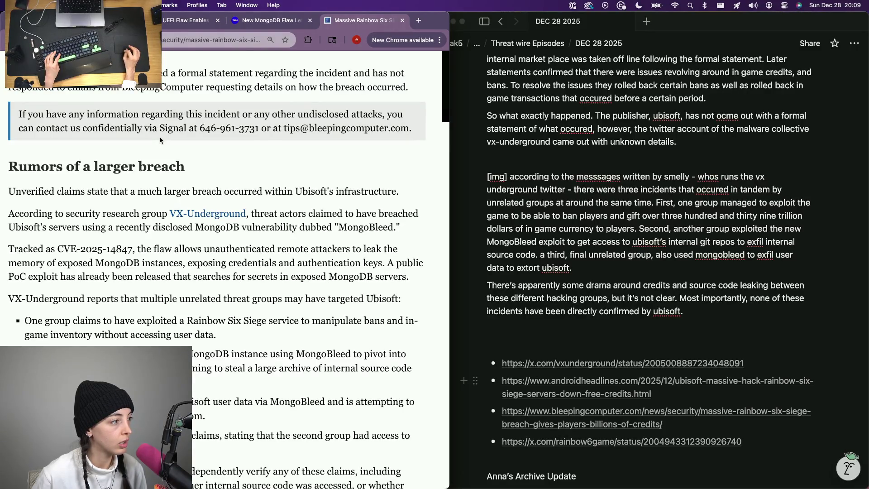
scroll(160, 140, "down", 2)
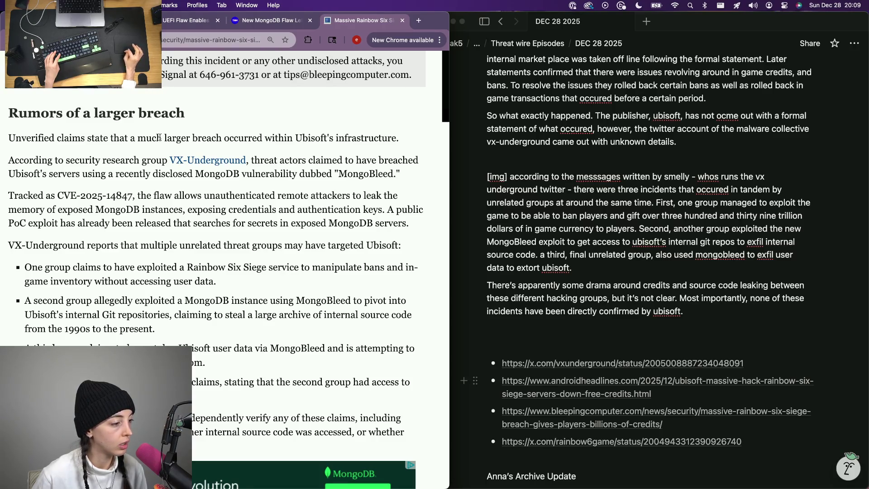
scroll(161, 138, "down", 6)
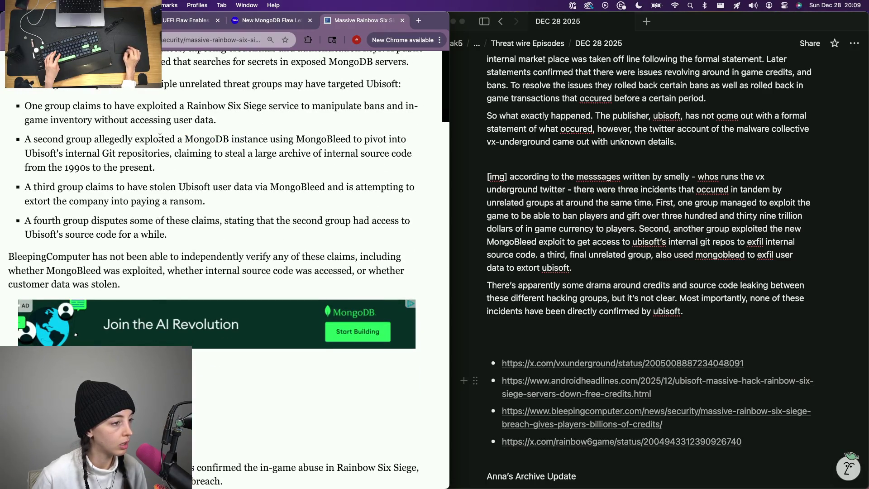
scroll(161, 138, "down", 5)
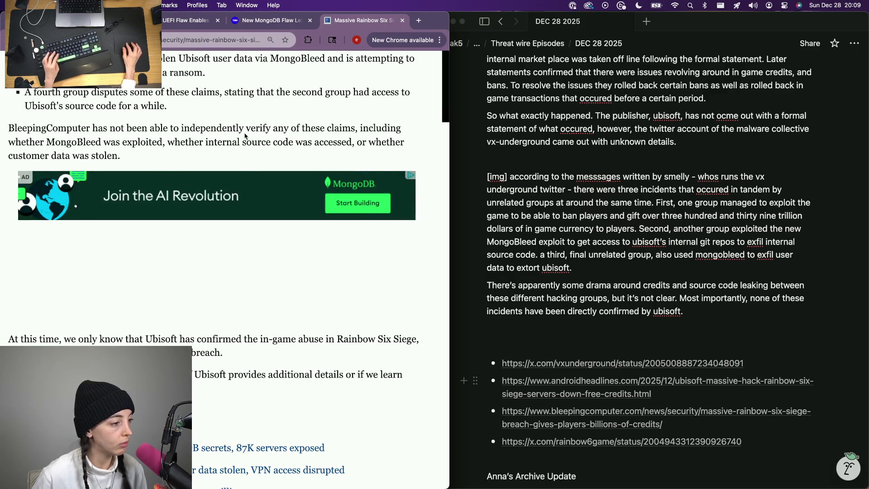
key("super+w")
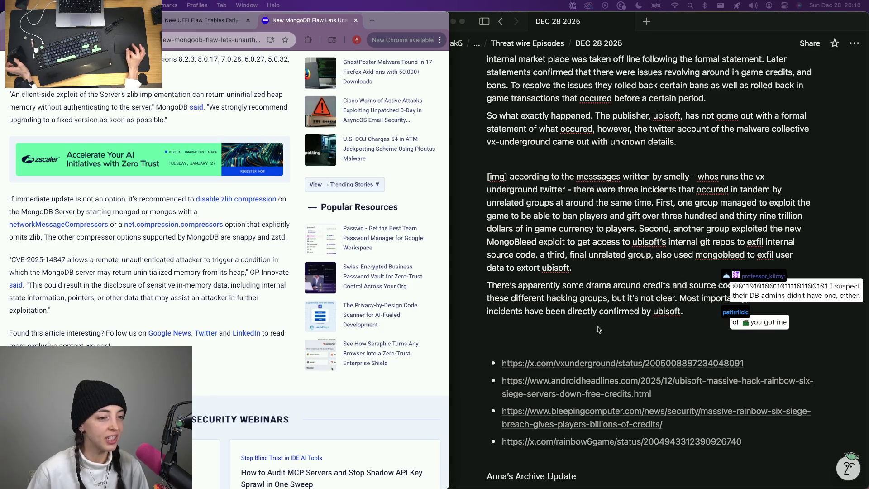
- Retitle the section heading from 'UbiSoft Exploit' to 'UbiSoft Under Rainbow 6 Siege' and copy it
left_click(586, 342)
scroll(586, 343, "up", 2)
scroll(551, 309, "up", 3)
scroll(552, 309, "down", 3)
scroll(553, 309, "up", 3)
double_click(530, 142)
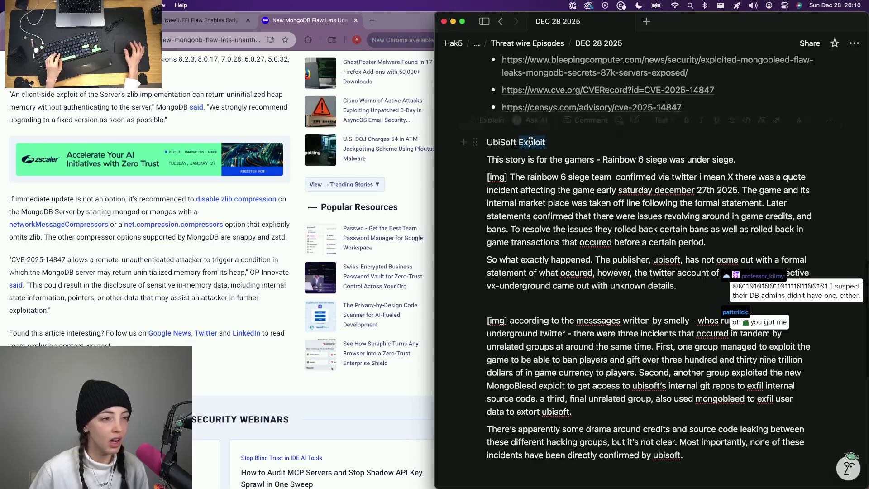
key("BackSpace")
type("Under")
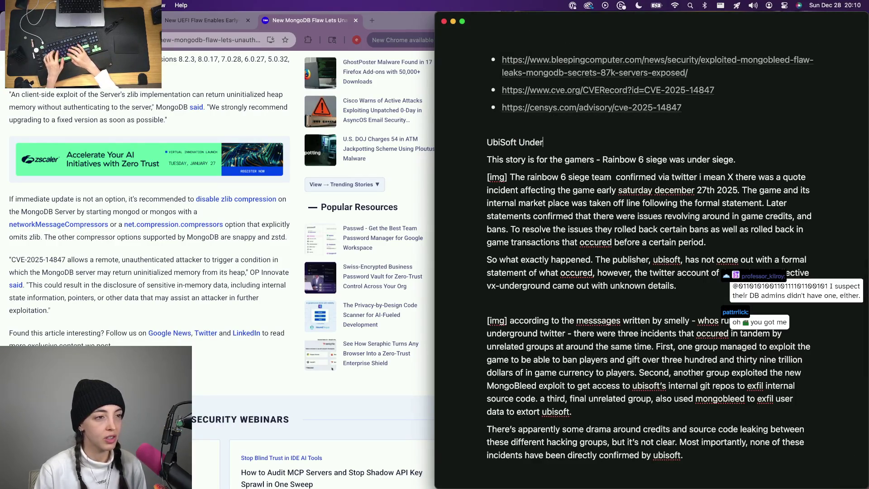
key("BackSpace")
key("BackSpace")
key("BackSpace")
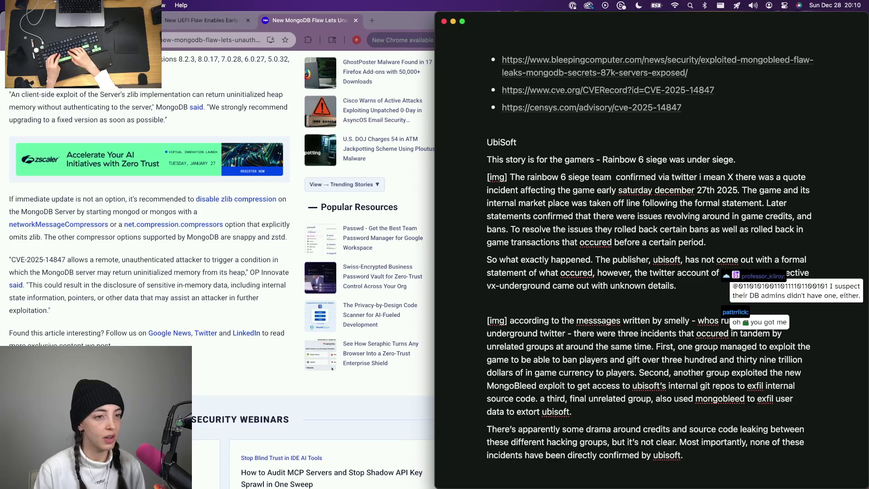
type(" Unde")
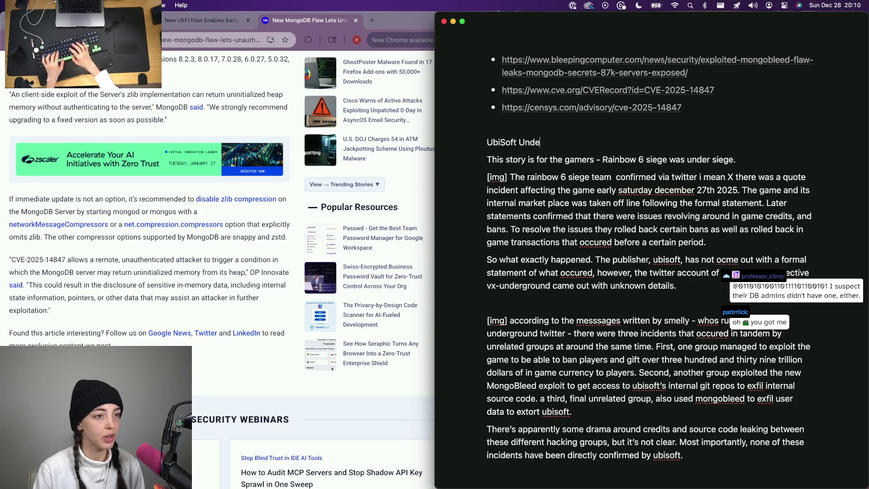
type("r Rainbow 6")
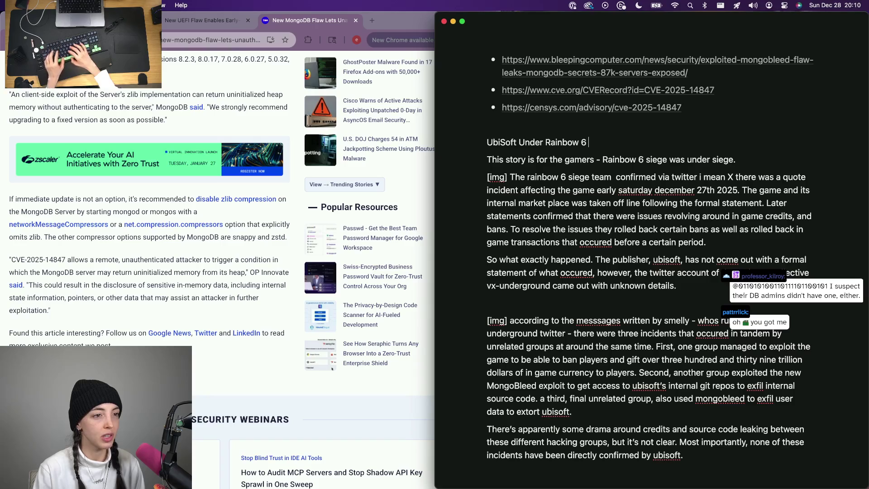
type("ige")
key("super+shift+Left")
scroll(550, 338, "down", 5)
- Paste the title on a new line above the source links and amend it to 'UbiSoft Was Under (Rainbow 6) Siege'
left_click(550, 338)
type("v")
key("BackSpace")
key("super+v")
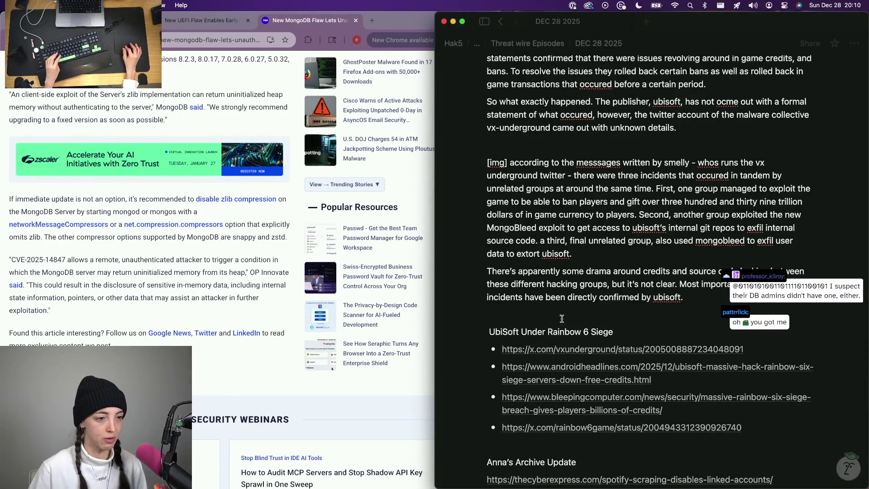
type("Was")
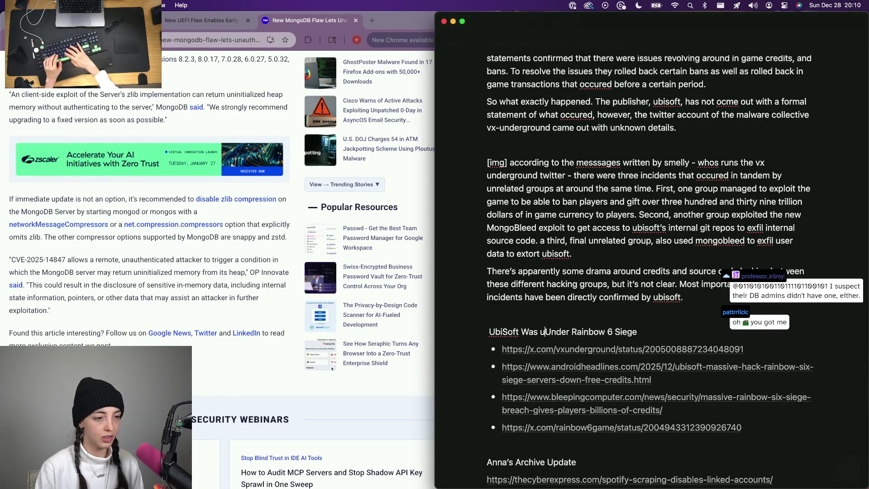
scroll(651, 271, "up", 3)
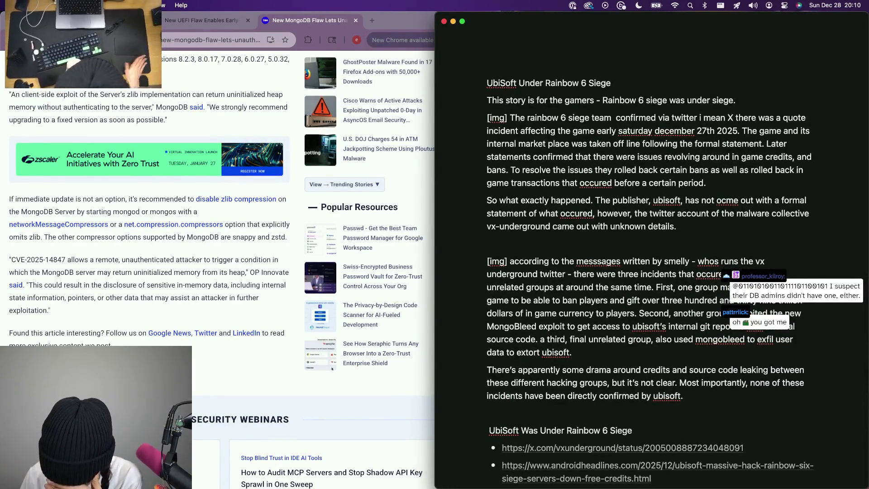
mouse_move(567, 413)
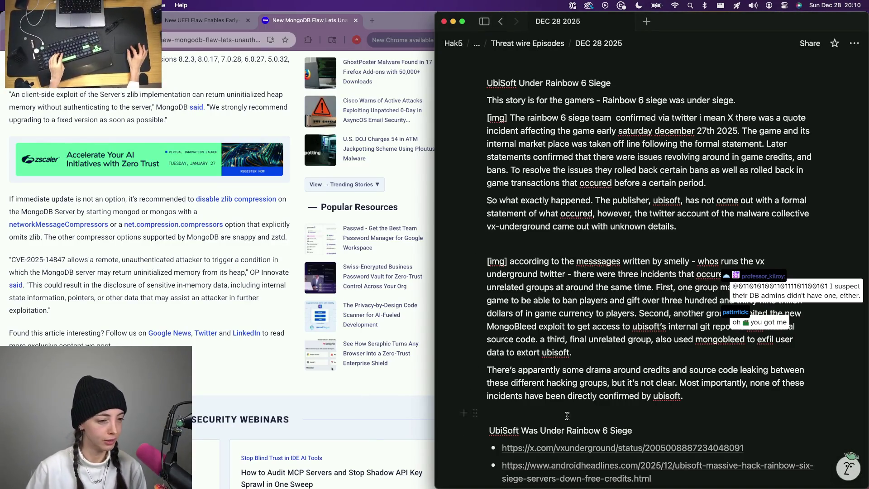
left_click(555, 438)
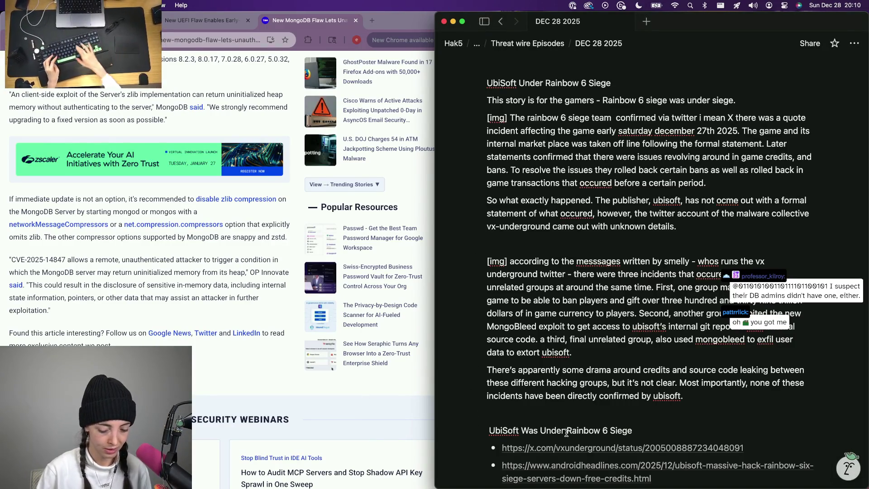
type("(")
scroll(520, 246, "up", 1)
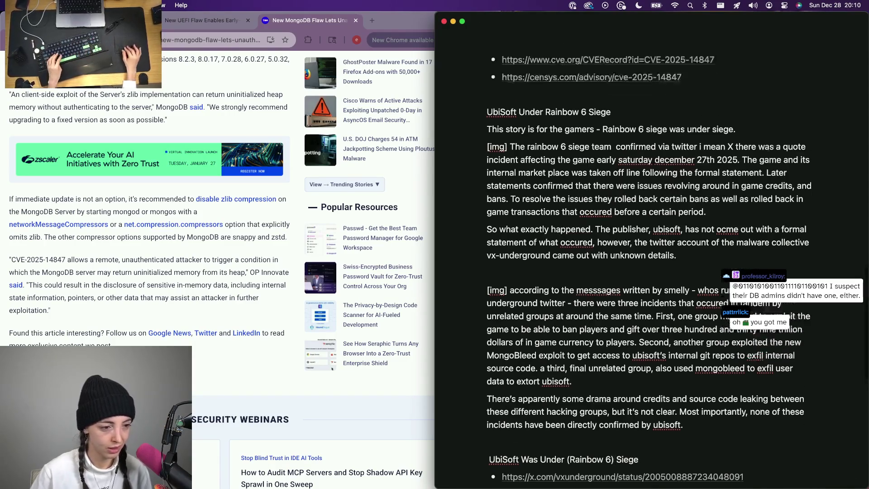
scroll(520, 245, "up", 4)
type("Was ")
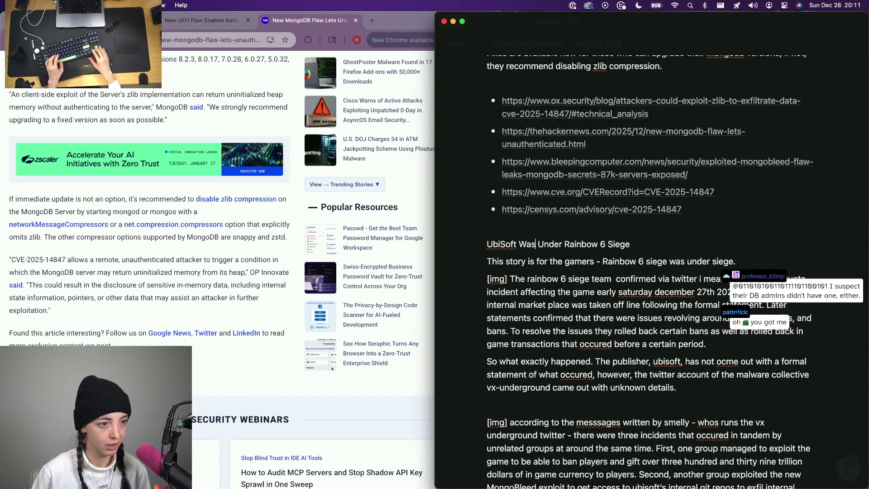
type("(")
key("alt+Right")
key("alt+Right")
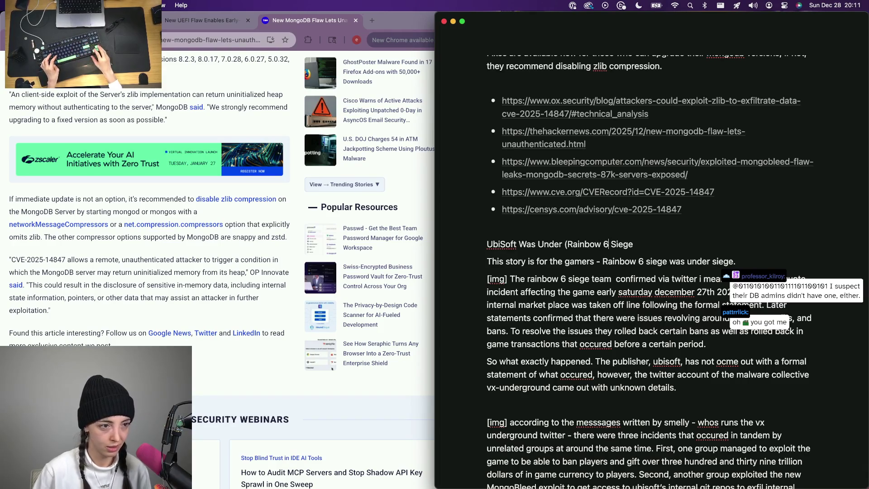
type(")")
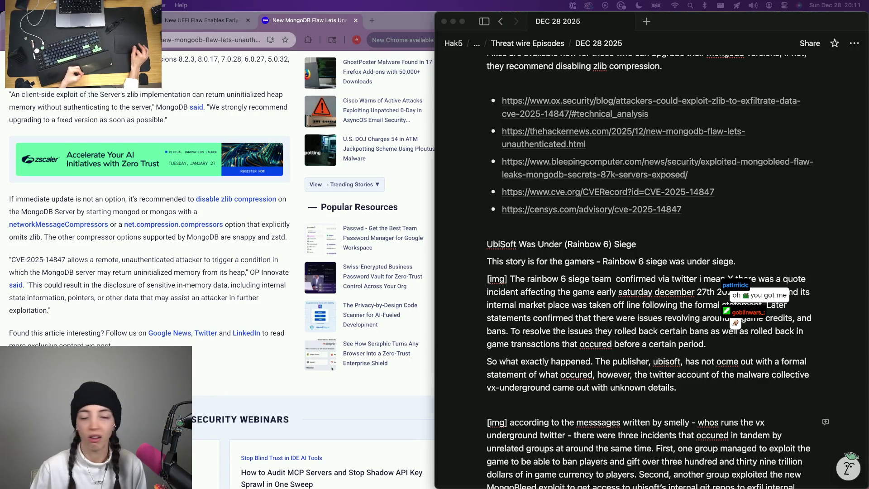
scroll(573, 297, "up", 10)
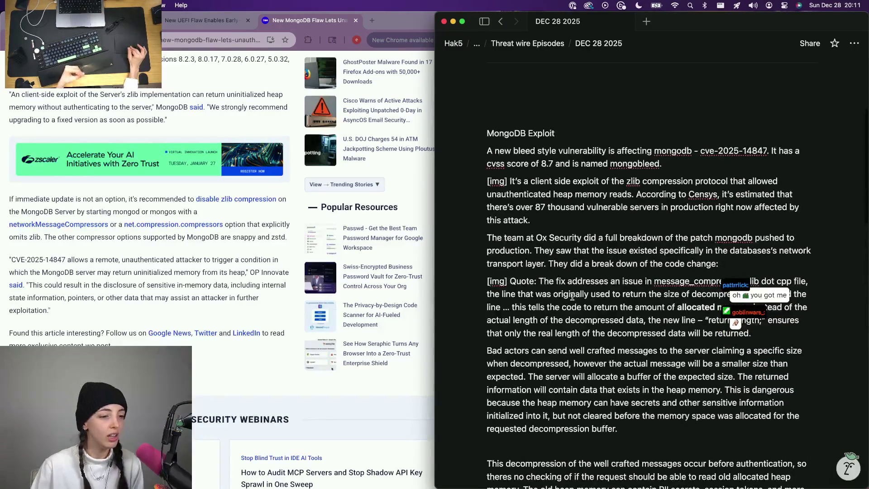
scroll(573, 296, "down", 3)
scroll(573, 297, "down", 3)
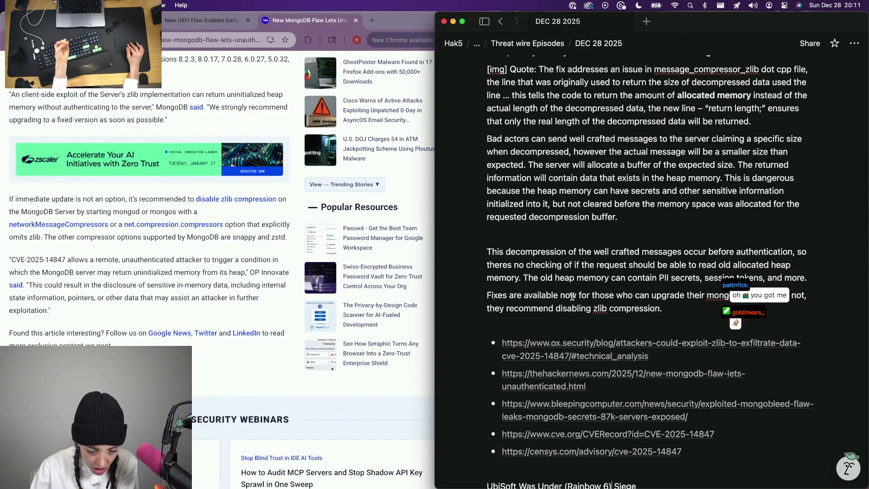
scroll(573, 297, "down", 1)
scroll(573, 297, "up", 1)
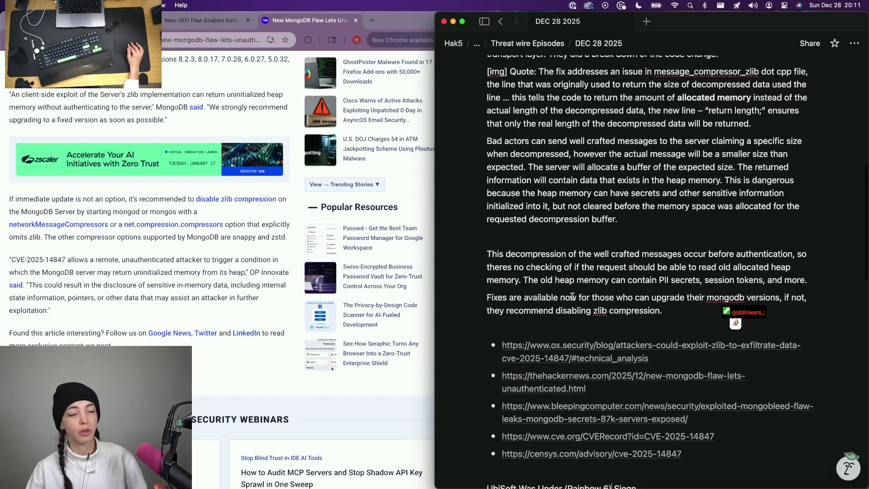
scroll(573, 297, "down", 2)
scroll(599, 397, "down", 5)
scroll(598, 397, "down", 5)
scroll(599, 397, "down", 3)
scroll(600, 396, "down", 2)
mouse_move(590, 251)
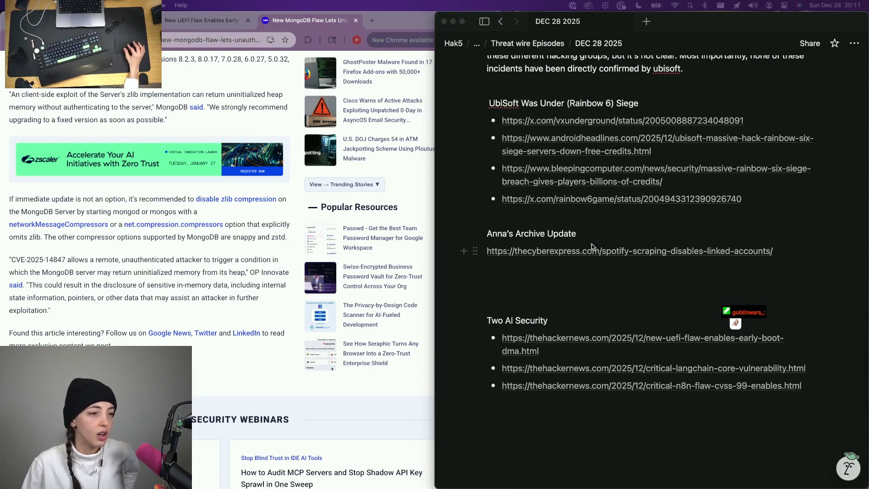
- Add an empty line under the Anna's Archive Update heading, above its source link
left_click(587, 235)
key("Return")
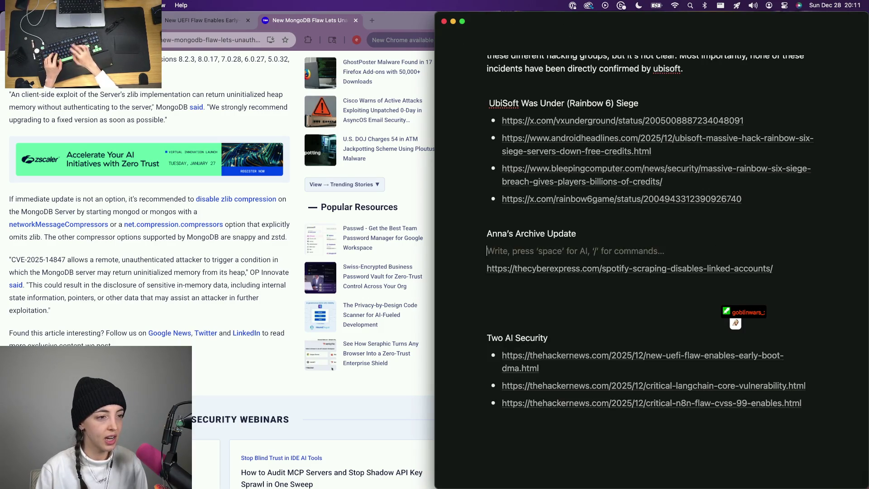
type("In the last episode of threatwire")
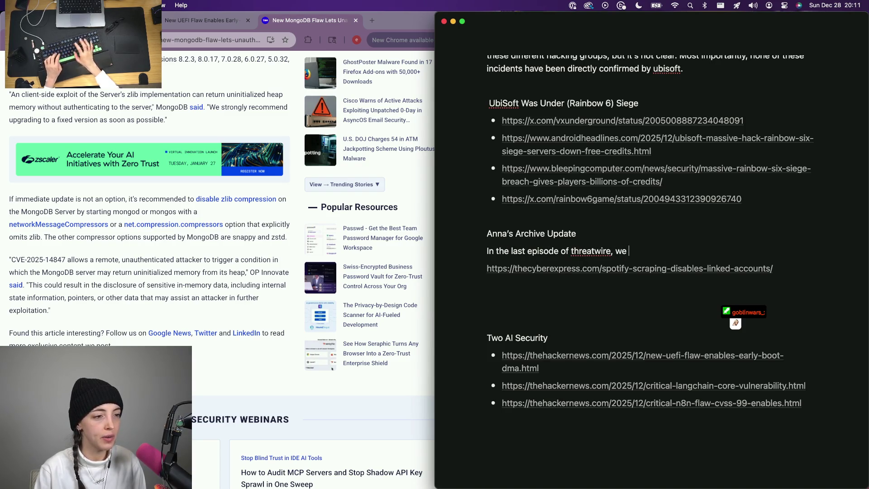
- Write that a rogue group of internet archivists allegedly downloaded all of Spotify, fixing typos
key("super+BackSpace")
type("Soni")
key("BackSpace")
key("BackSpace")
key("BackSpace")
type("A ")
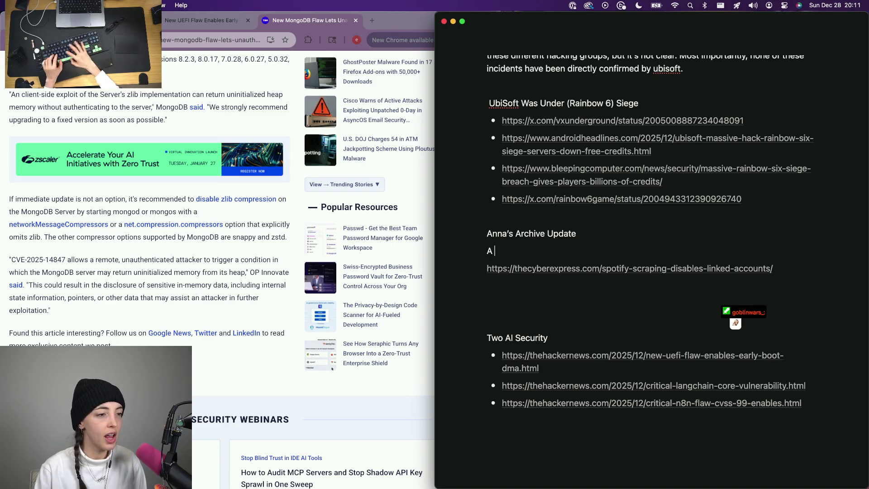
type("rogue group of internet archivest")
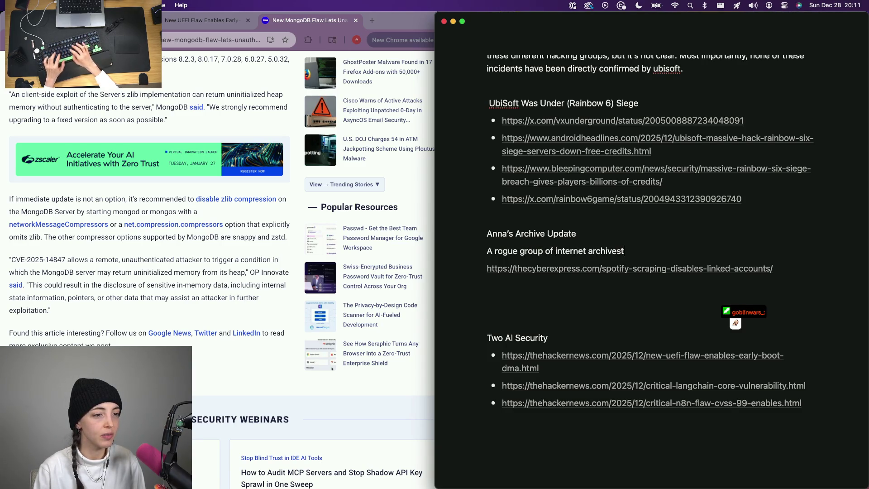
key("alt+BackSpace")
type("chivists")
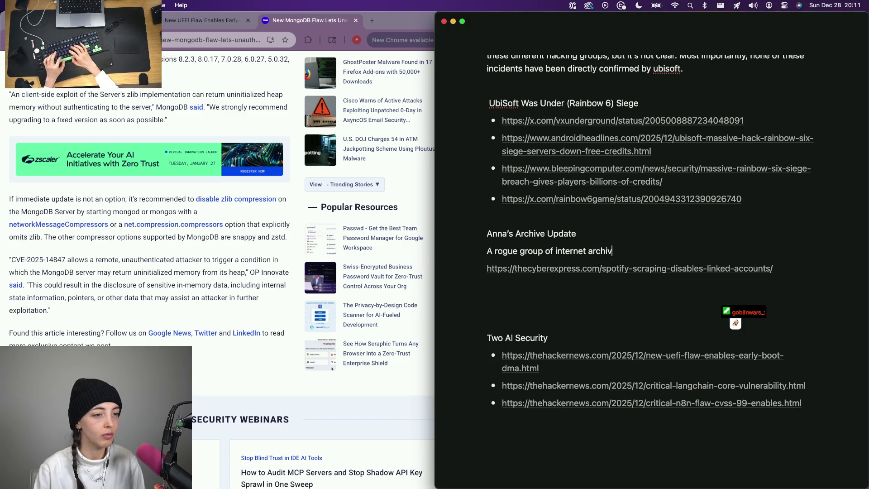
type(" al")
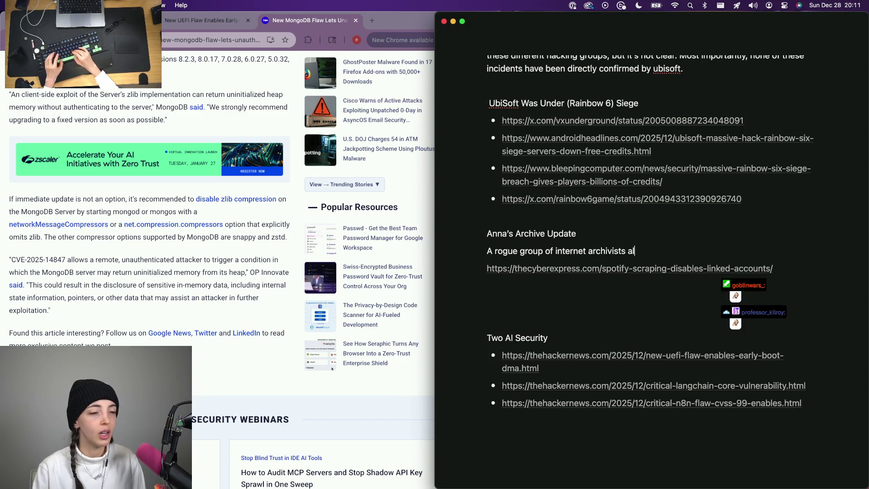
type("ledgely")
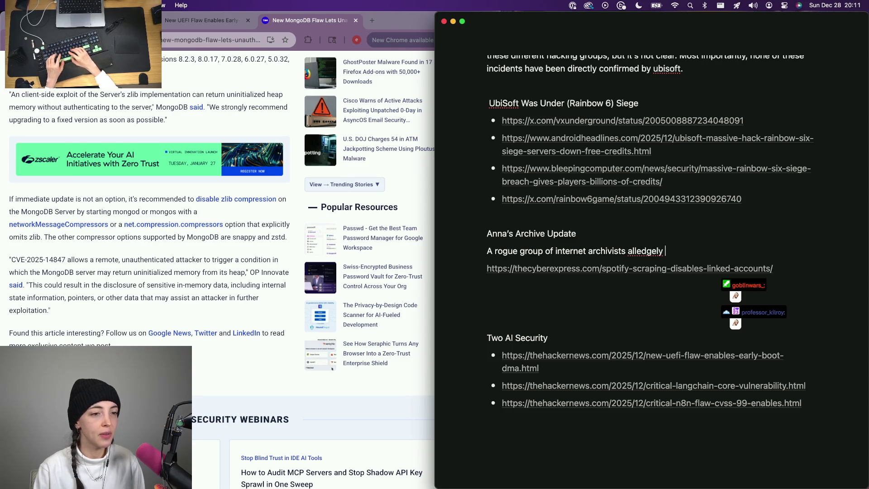
key("BackSpace")
key("BackSpace")
key("BackSpace")
type("downloaded all of spoto")
type("fy. We covered this story in l")
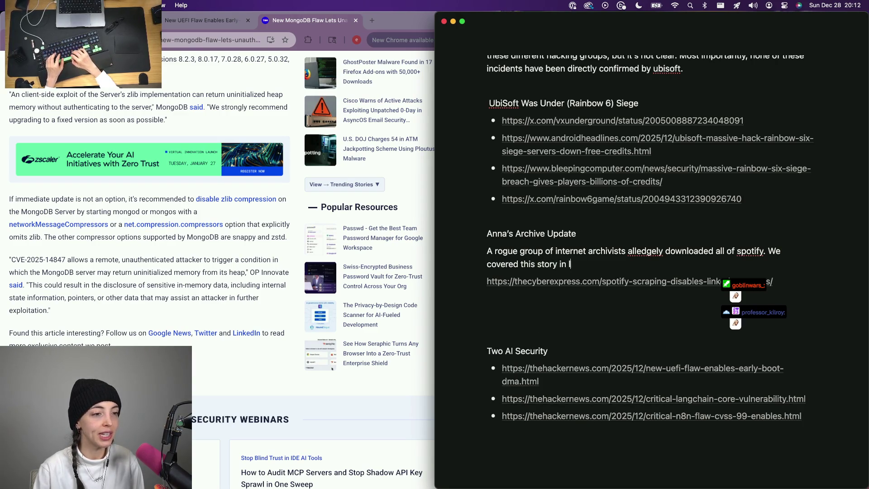
type("'s threatwire.")
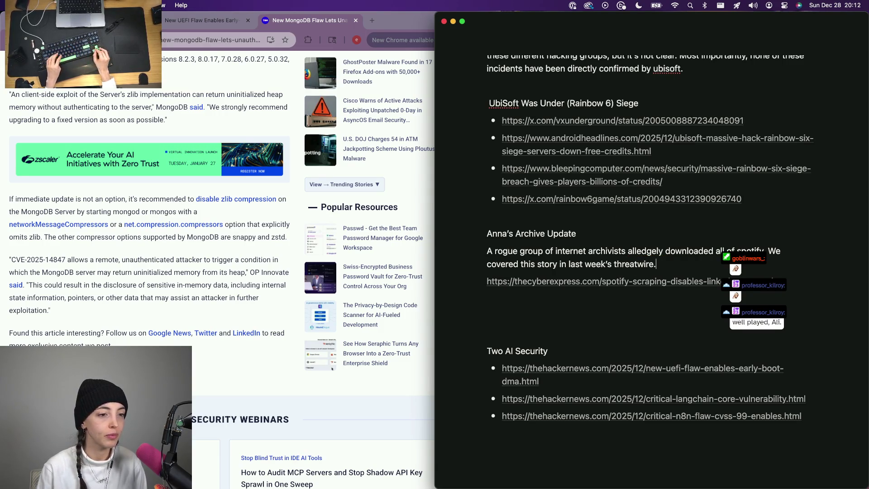
- Trim the unfinished trailing clauses and cut the 'We covered this story' sentence
key("BackSpace")
type(",")
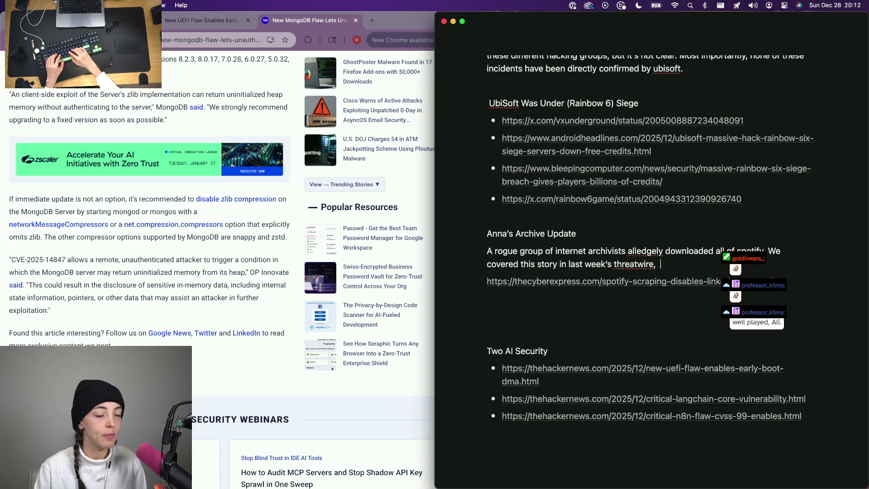
type(" exp")
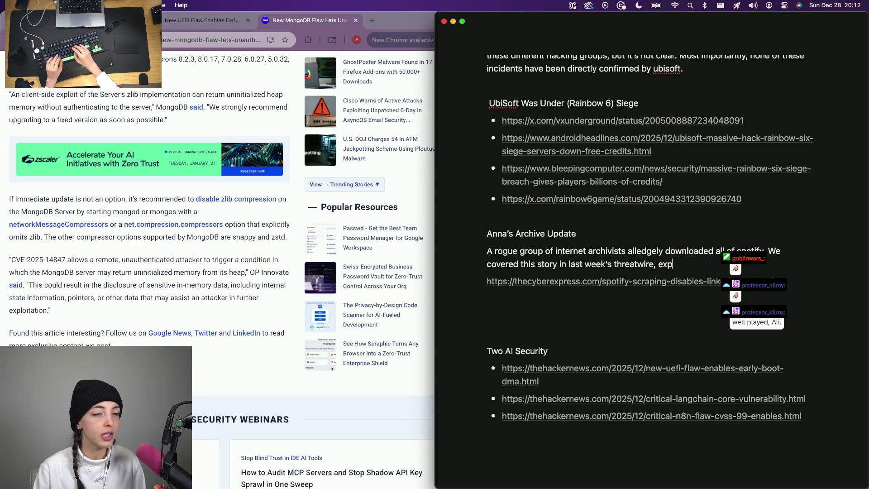
type("laining that ")
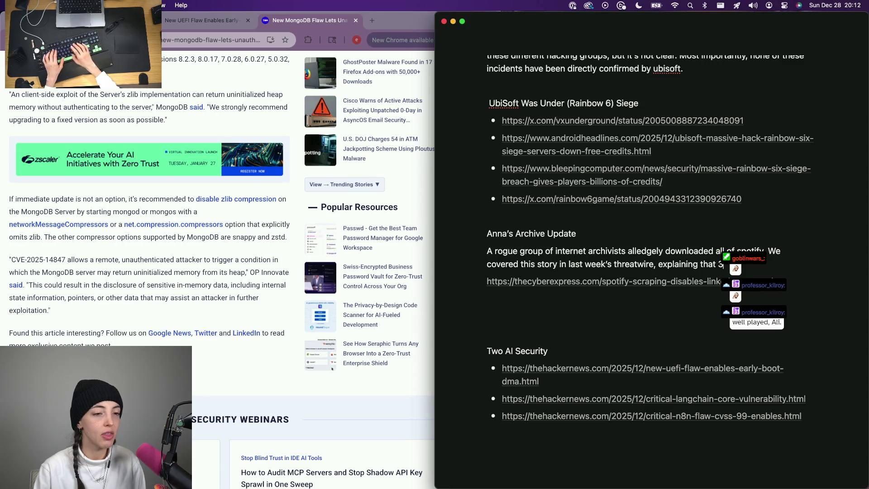
type("th")
key("BackSpace")
key("BackSpace")
key("BackSpace")
type("ere")
key("alt+BackSpace")
key("alt+BackSpace")
key("alt+BackSpace")
type("where")
key("alt+BackSpace")
key("alt+BackSpace")
key("alt+BackSpace")
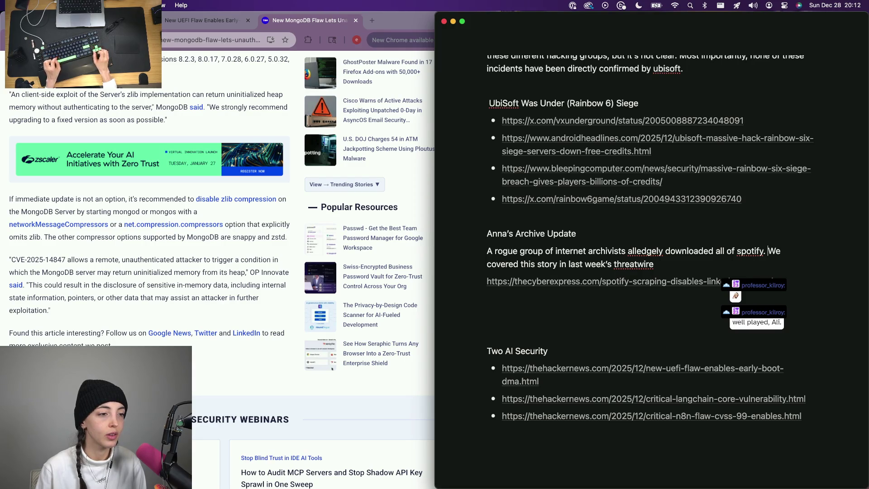
key("shift+Down")
key("super+x")
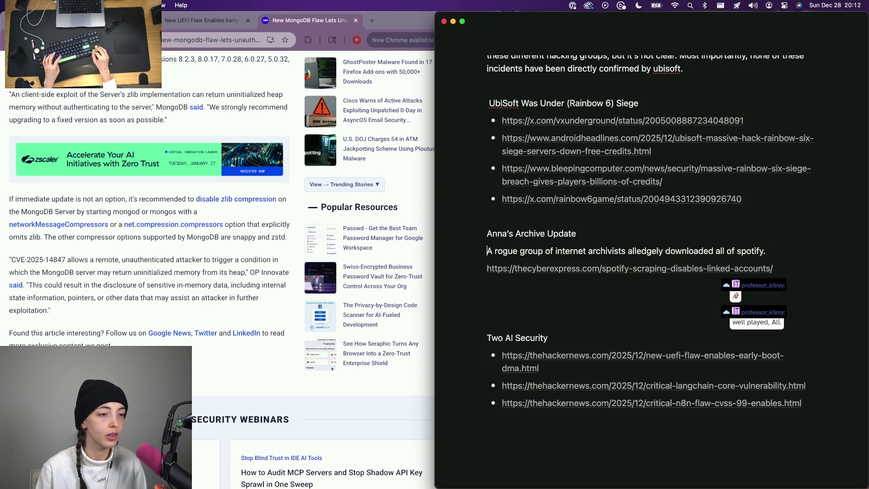
- Reopen the paragraph as 'In last week's threatwire, we covered that…' and add it's over 300 terabytes of data
key("super+Left")
key("super+v")
key("BackSpace")
type("In last week's threatwire, we covered that a")
key("Delete")
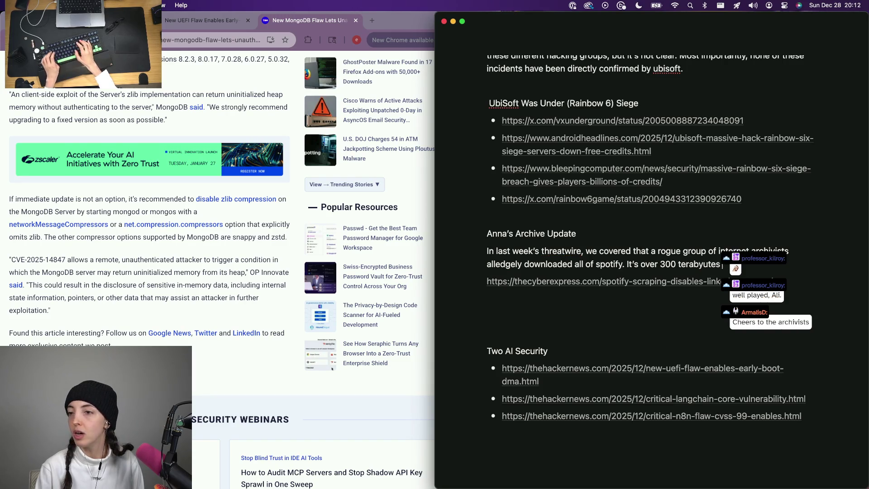
key("alt+BackSpace")
key("alt+BackSpace")
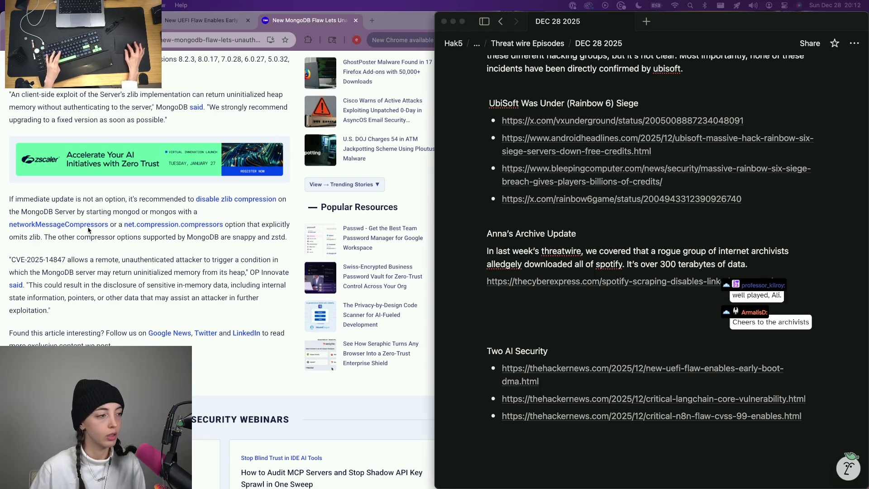
- Open the Spotify-scraping source article in a new browser tab, then return to the paragraph
key("super+t")
key("super+v")
key("Return")
left_click(769, 274)
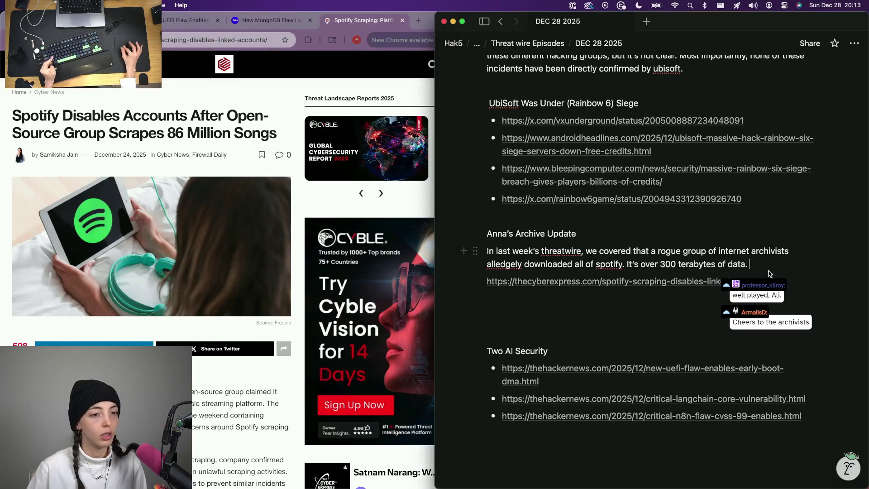
- Continue the paragraph with the sentence that they didn't explain how and Spotify saw a major incident
key("Return")
type("A")
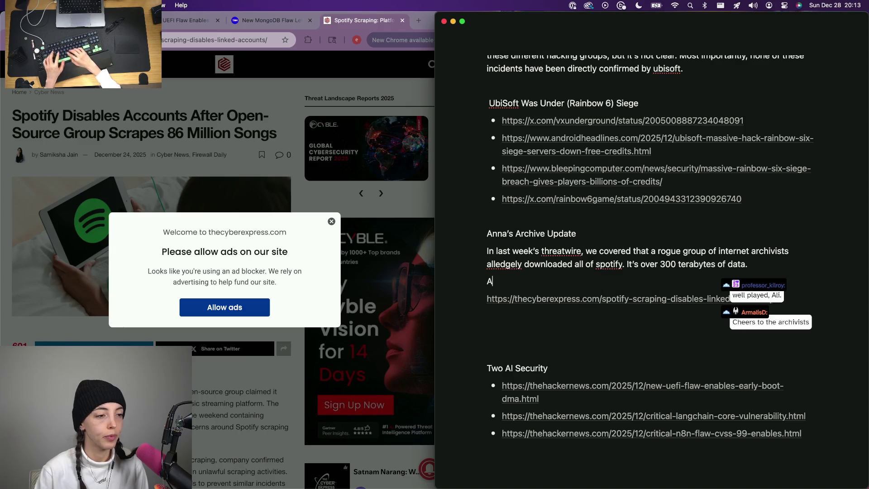
key("BackSpace")
key("BackSpace")
key("BackSpace")
type("At the end of the story")
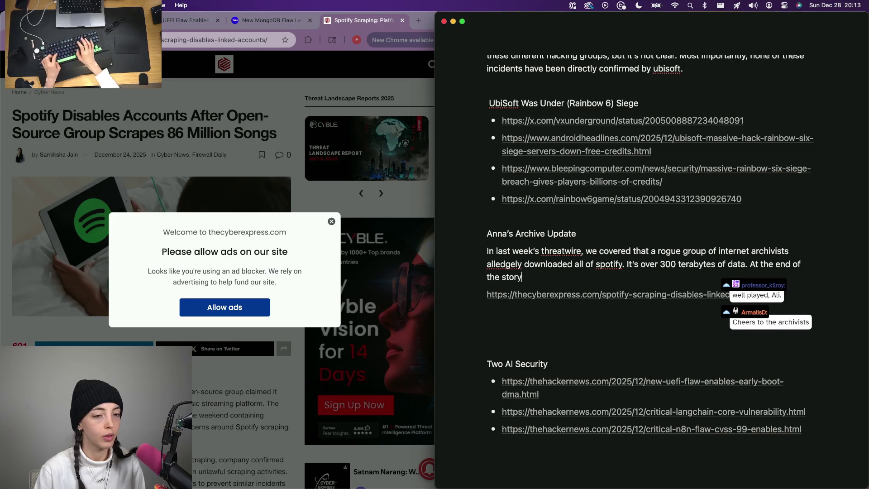
key("BackSpace")
key("BackSpace")
key("BackSpace")
type("They didnt explain")
type("they ")
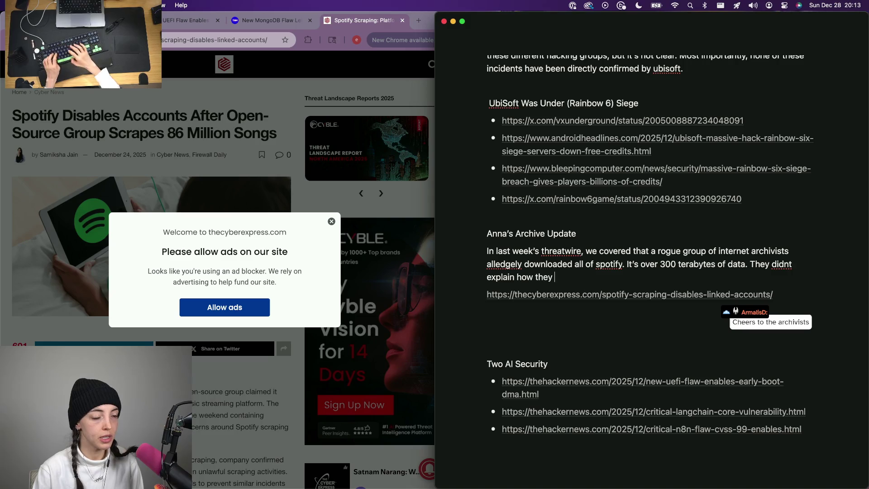
type("l,y")
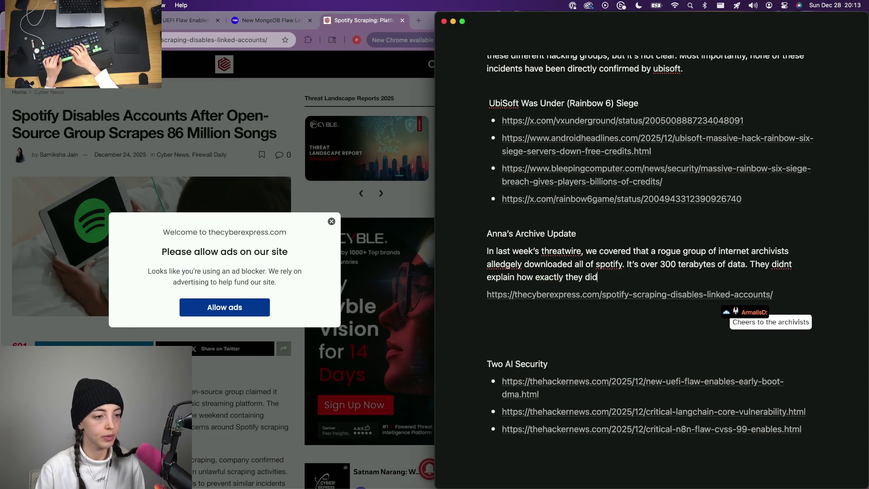
type("ust that they")
type(" did, and that")
type("potuify was")
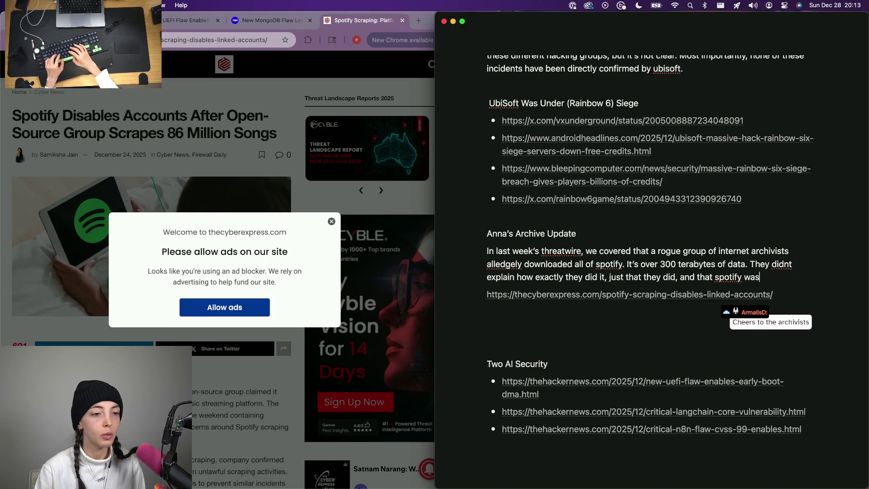
type(" this and")
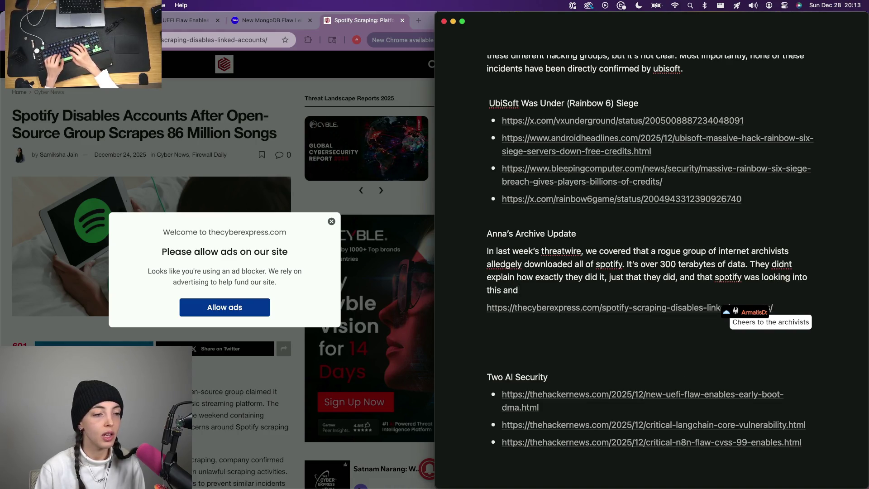
type("jor s")
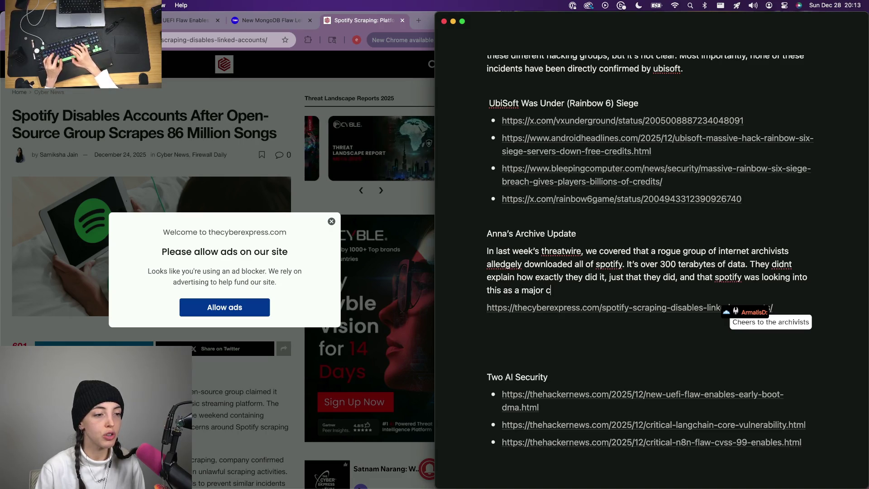
type("ecurity incident.")
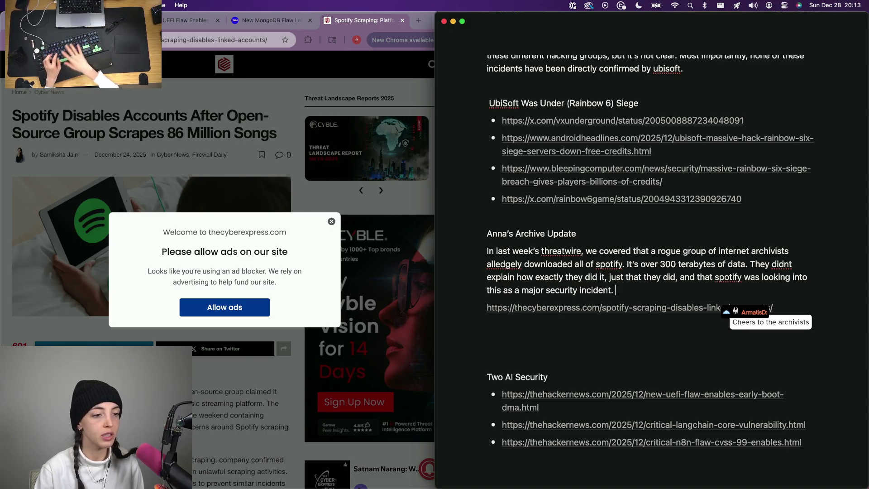
- Review the Spotify scraping article, discard a related Backstage article, and open The Cyber Express homepage
left_click(332, 221)
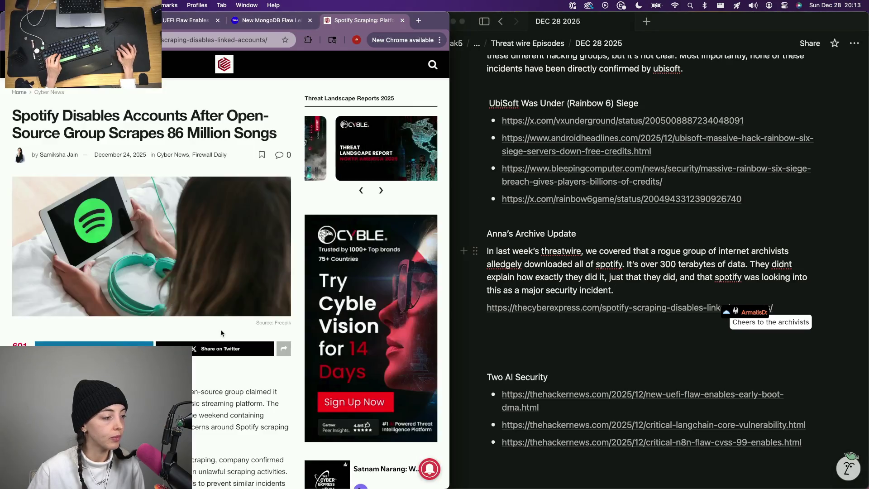
scroll(221, 333, "down", 5)
scroll(189, 320, "down", 2)
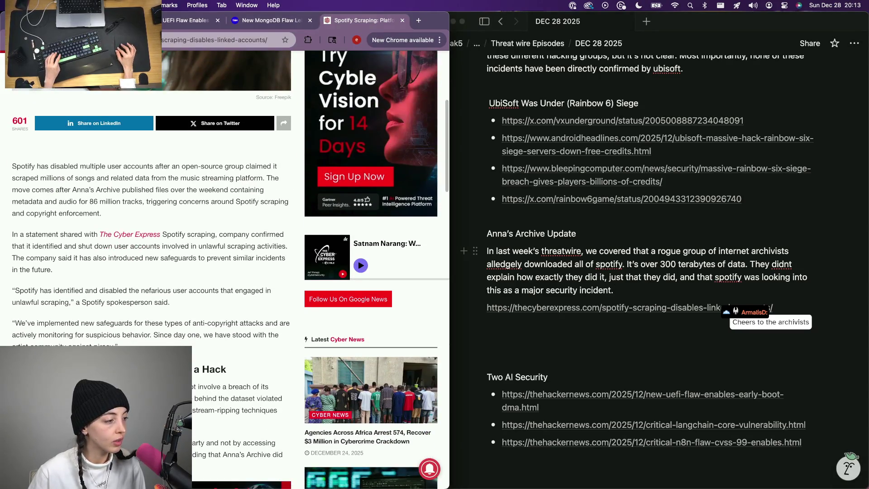
left_click(197, 216)
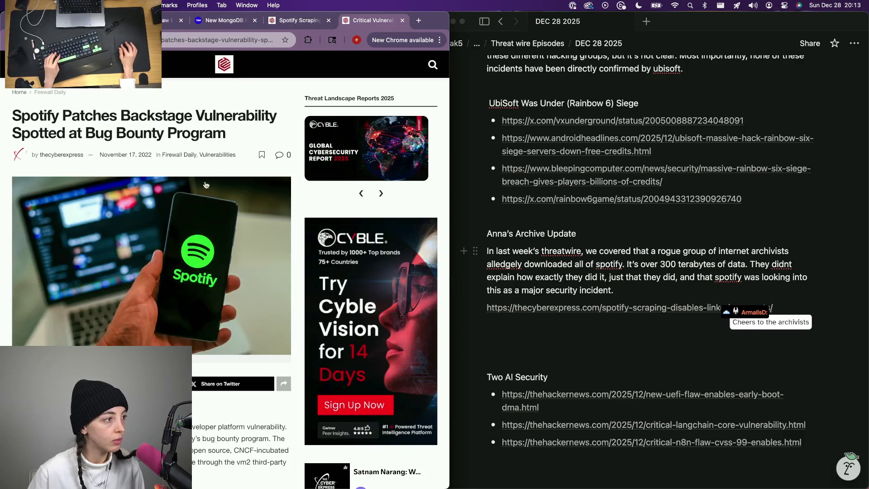
key("super+w")
scroll(168, 315, "down", 4)
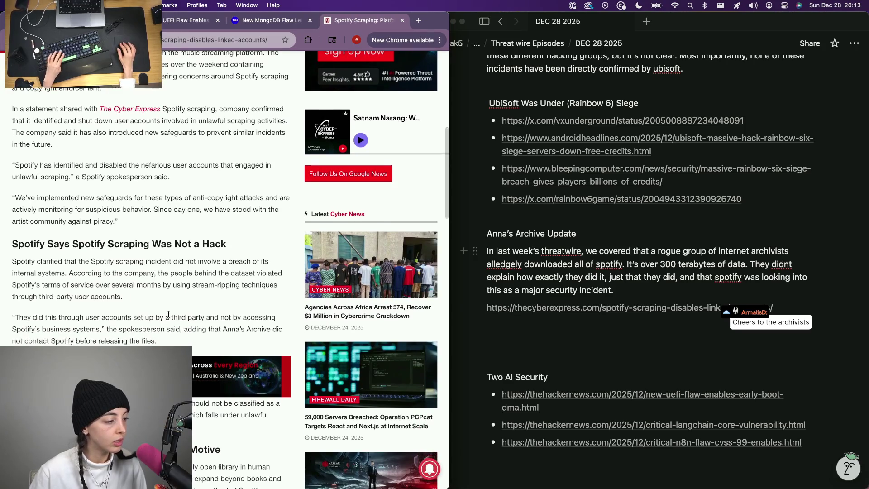
scroll(169, 315, "down", 3)
scroll(224, 272, "down", 5)
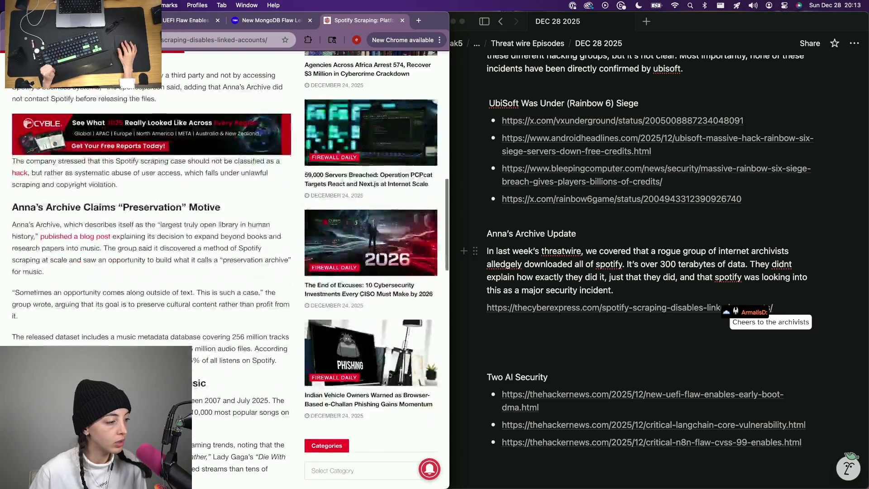
scroll(224, 272, "down", 5)
scroll(225, 271, "down", 3)
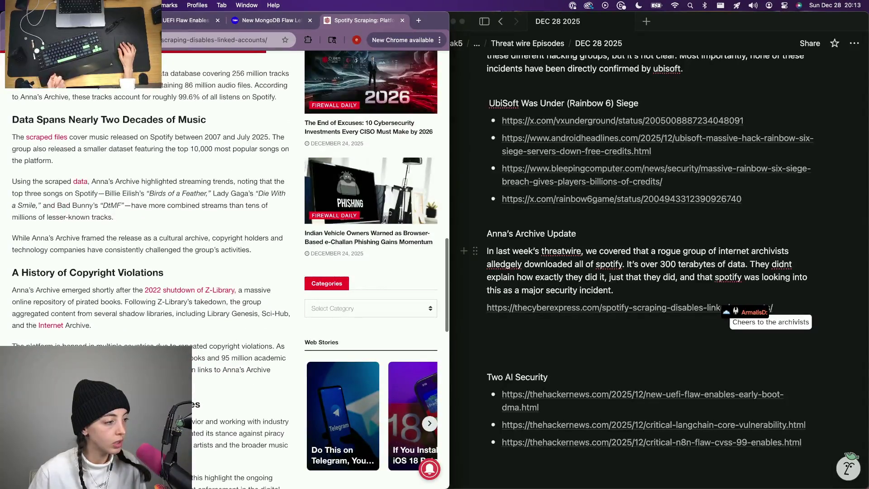
scroll(224, 272, "down", 3)
scroll(224, 272, "up", 15)
scroll(225, 272, "down", 1)
scroll(224, 271, "down", 1)
scroll(224, 272, "down", 1)
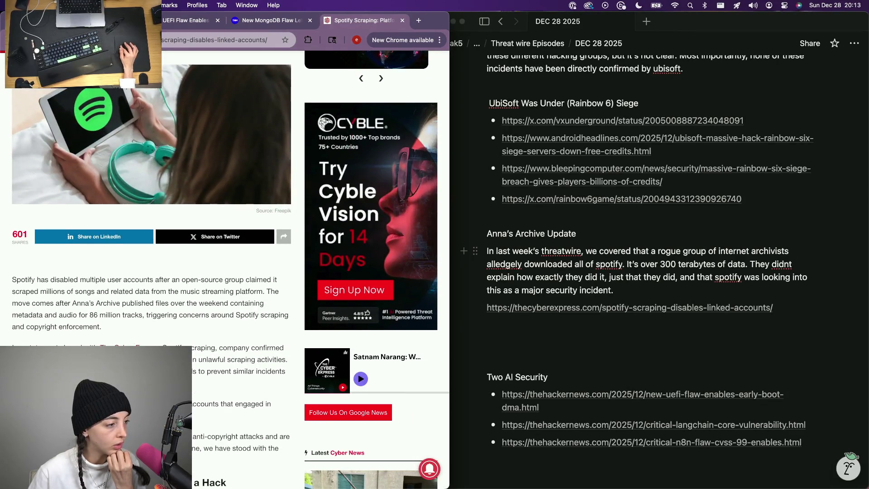
left_click(129, 348)
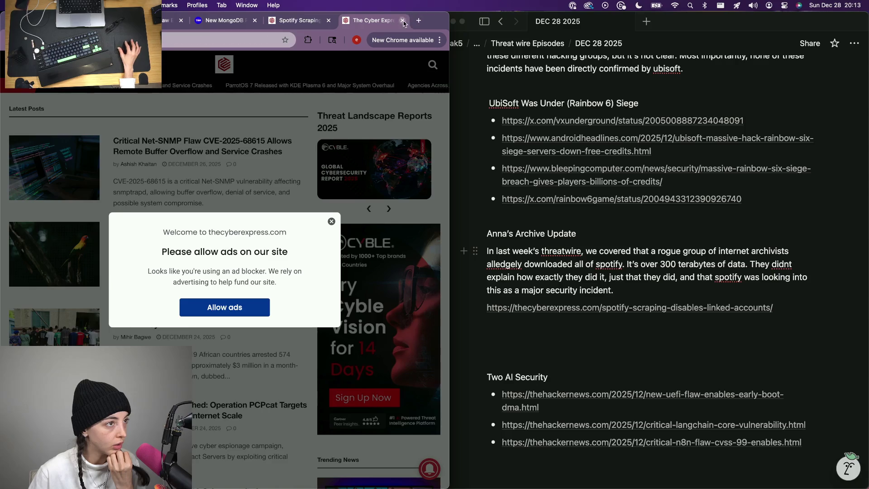
- Search Google for 'spotify annas archive' and open the Reddit, Lambgoat and TechCrunch coverage
key("super+w")
left_click(418, 22)
type("spotify")
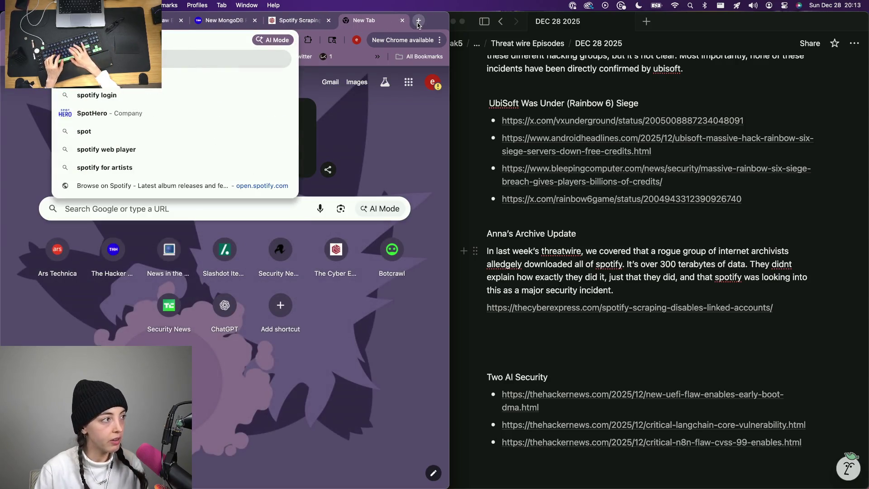
type(" anna")
type(" arrchive&oq=spotify+an...")
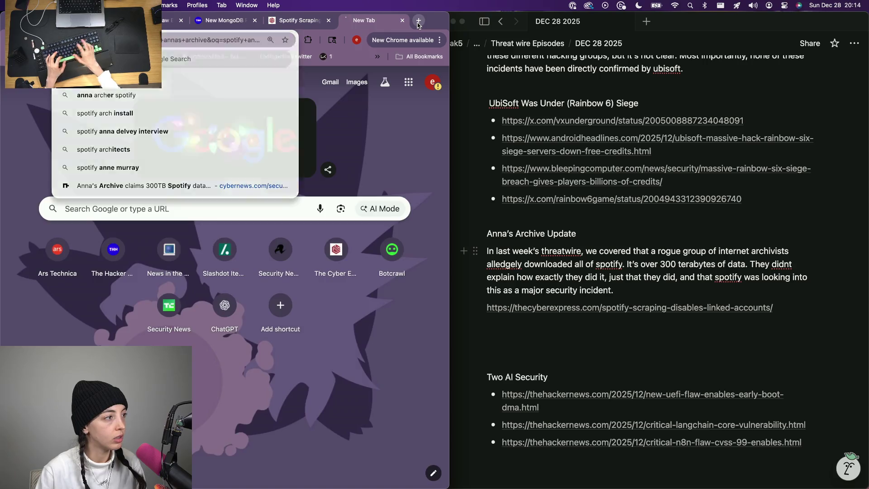
key("Return")
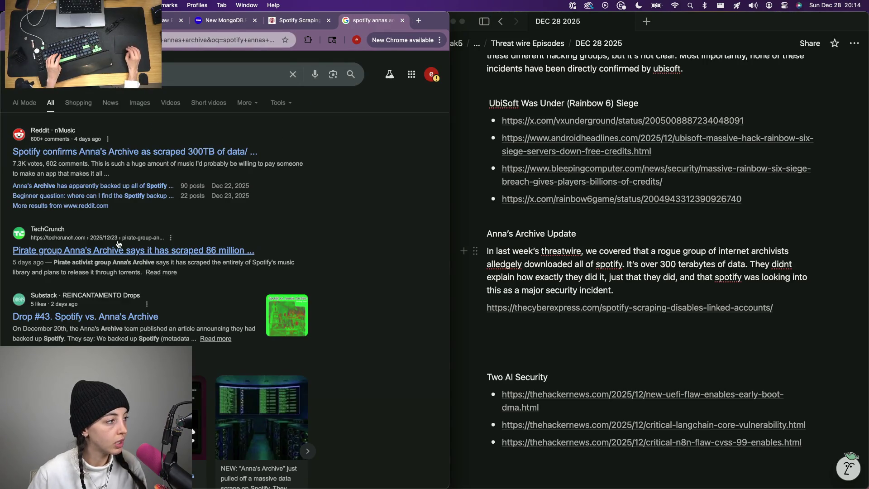
left_click(156, 153, "super")
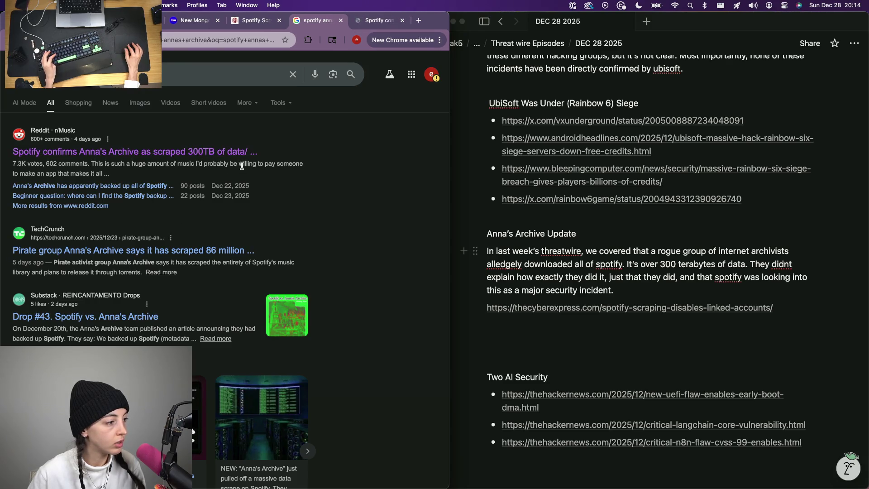
key("ctrl+Tab")
scroll(125, 231, "down", 2)
scroll(126, 230, "up", 2)
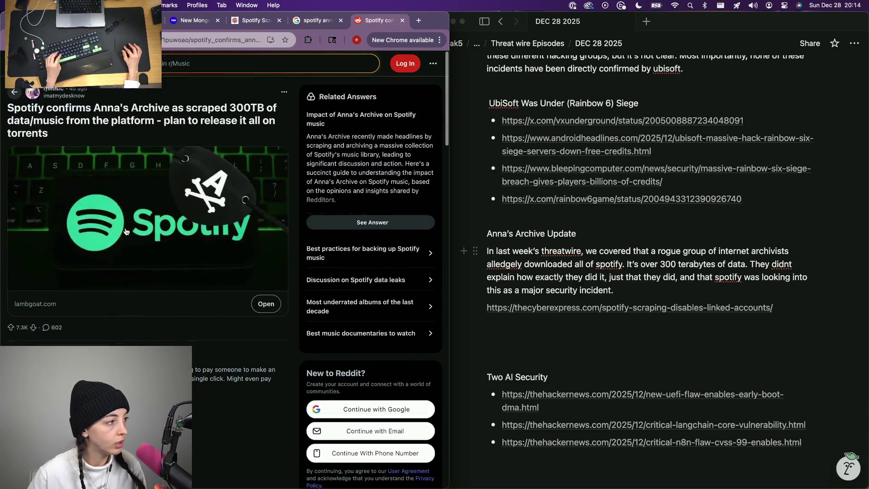
left_click(125, 231)
scroll(183, 201, "down", 3)
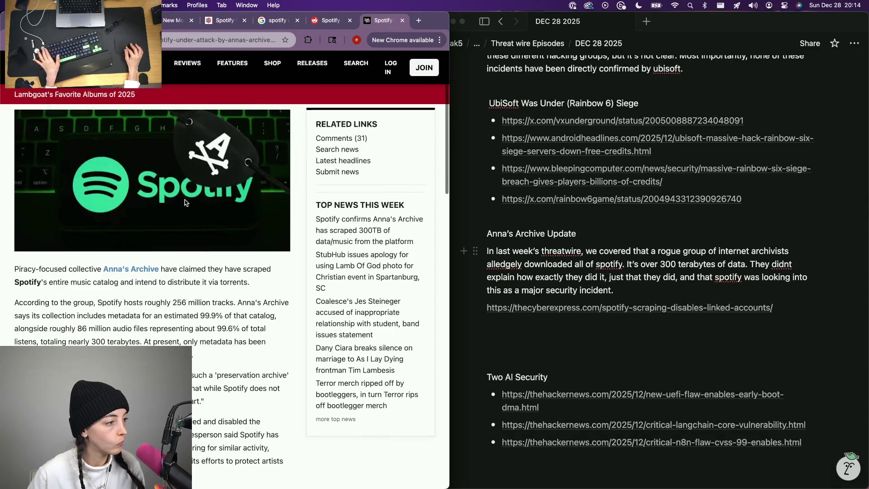
scroll(184, 200, "down", 2)
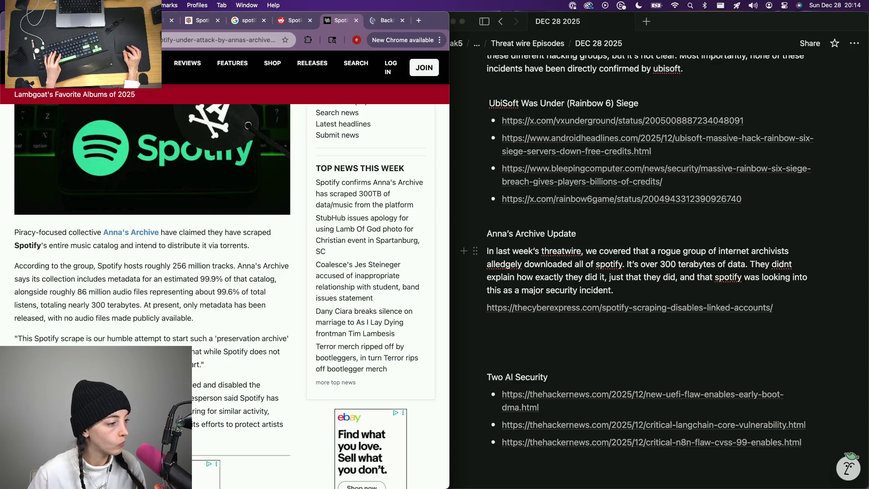
key("ctrl+Tab")
key("ctrl+Tab")
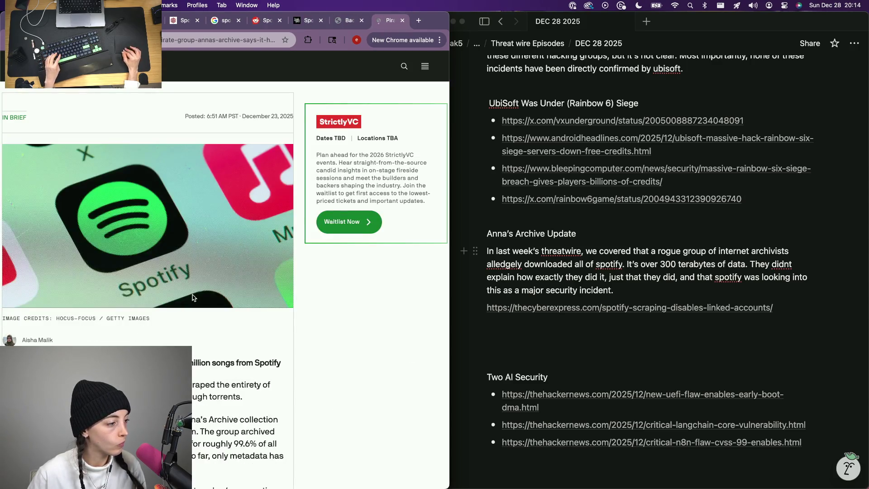
scroll(192, 296, "down", 3)
key("super+equal")
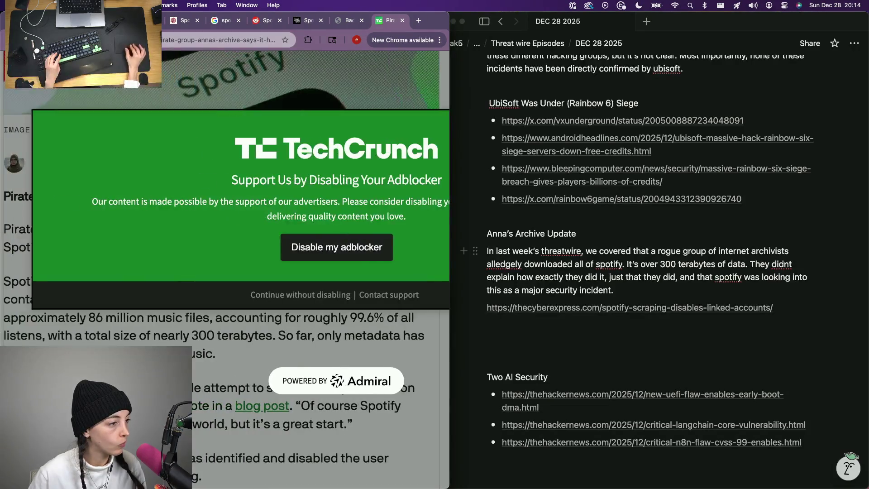
scroll(222, 270, "down", 1)
scroll(221, 270, "down", 1)
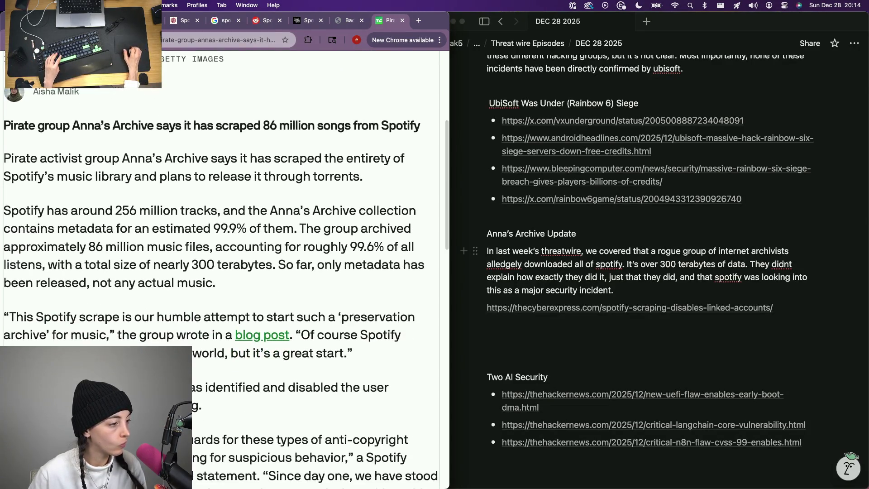
scroll(221, 270, "down", 2)
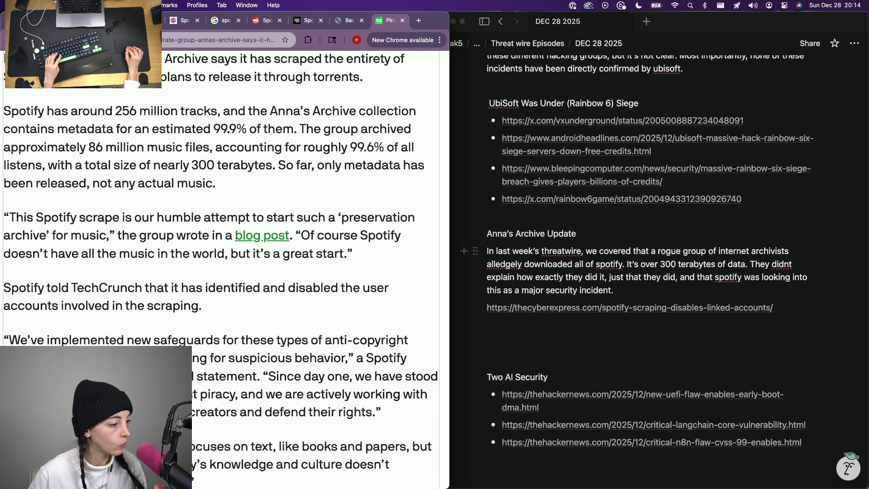
scroll(222, 270, "down", 2)
scroll(221, 269, "up", 2)
scroll(221, 270, "up", 1)
scroll(221, 270, "up", 1)
scroll(221, 270, "down", 5)
scroll(221, 270, "down", 4)
scroll(221, 270, "down", 1)
scroll(222, 270, "up", 2)
scroll(222, 270, "up", 1)
scroll(224, 271, "down", 1)
scroll(224, 272, "up", 3)
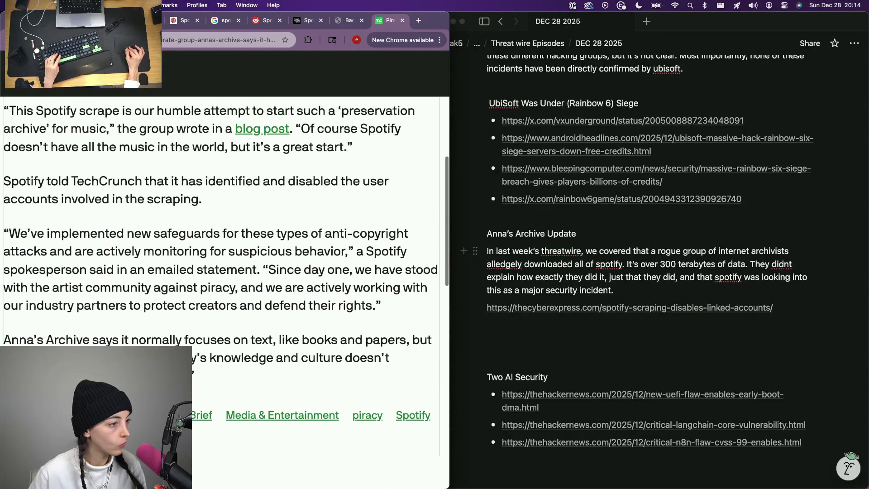
scroll(224, 271, "up", 1)
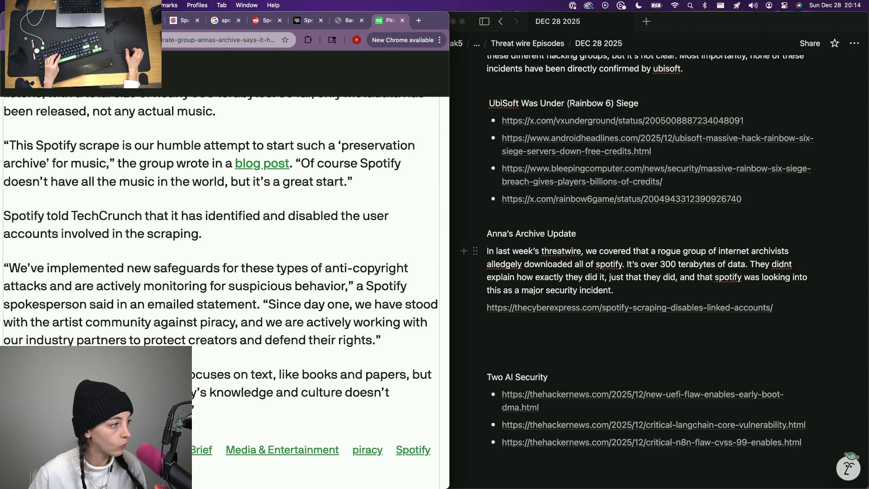
scroll(224, 272, "up", 1)
scroll(224, 271, "up", 2)
- Close the TechCrunch, blog, Lambgoat, Reddit and search tabs and return to the notes
key("super+w")
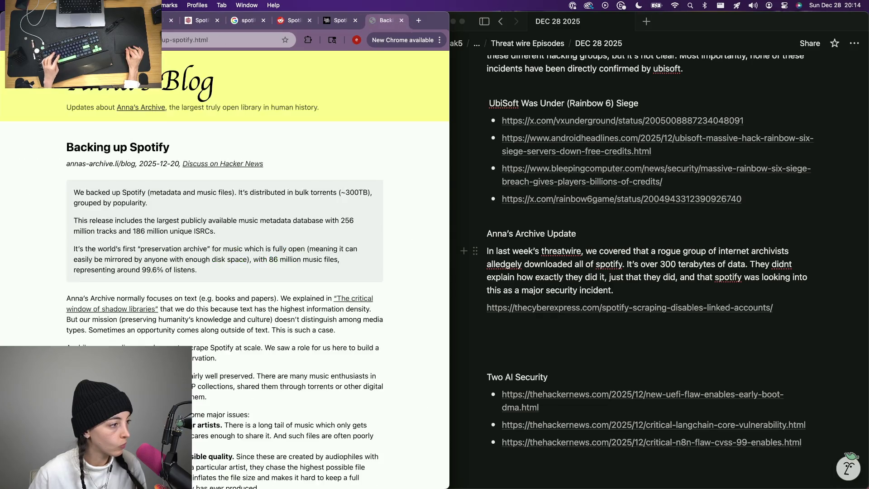
scroll(224, 272, "down", 3)
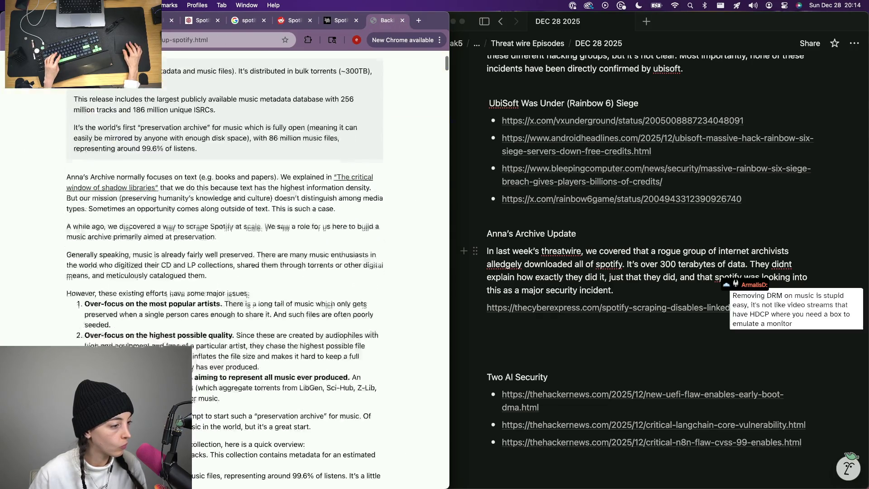
key("super+w")
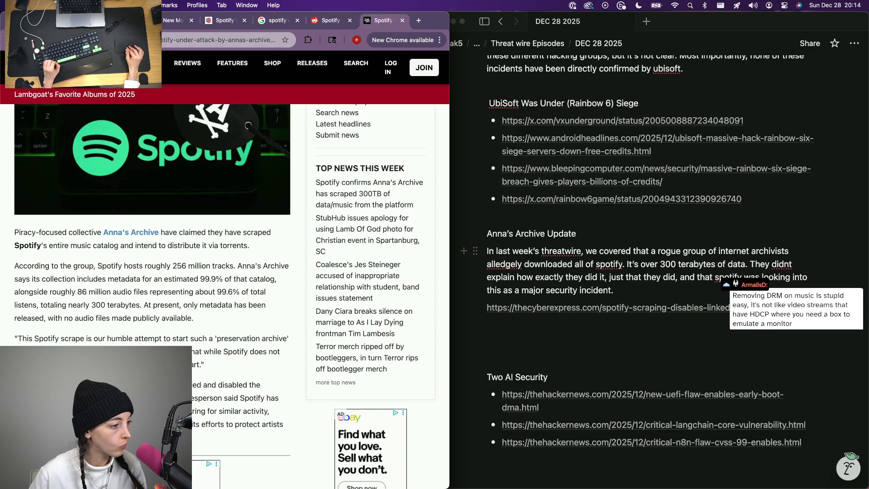
scroll(224, 271, "down", 1)
scroll(224, 272, "down", 1)
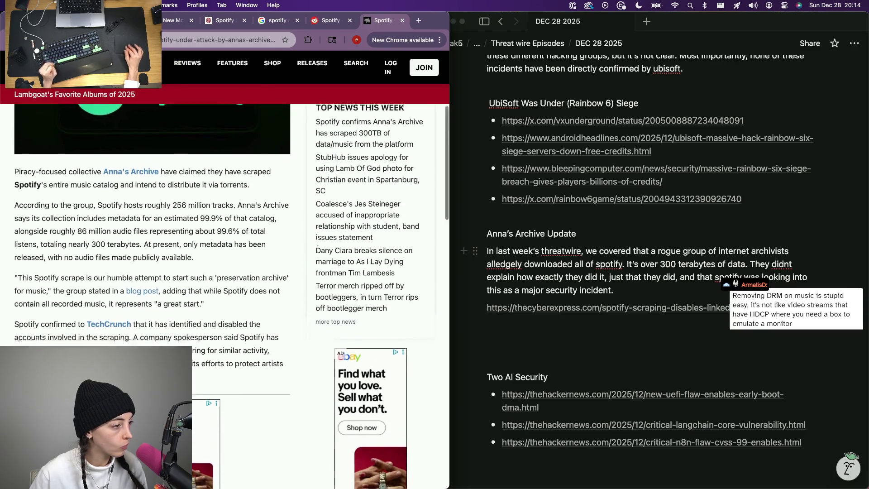
scroll(225, 272, "down", 4)
scroll(224, 271, "down", 3)
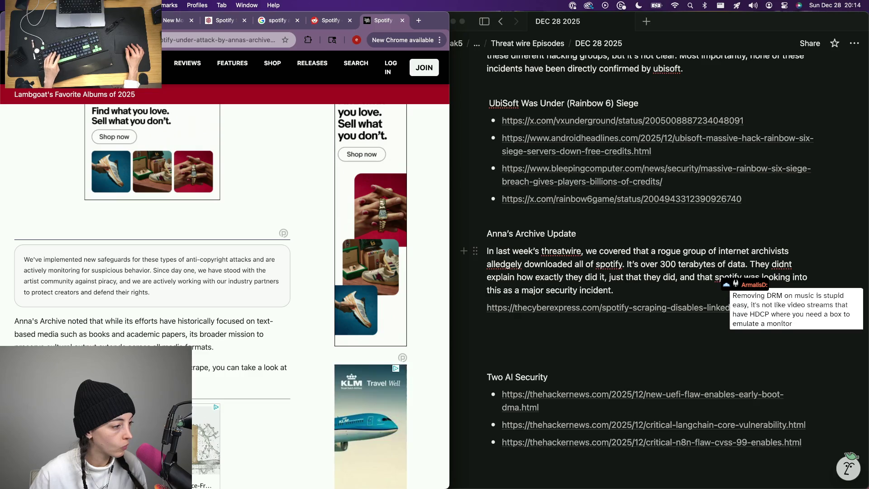
key("super+w")
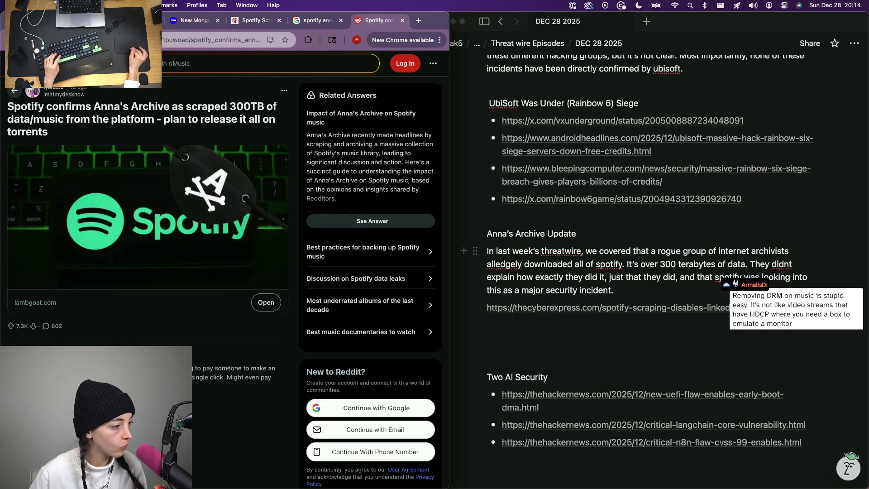
key("super+w")
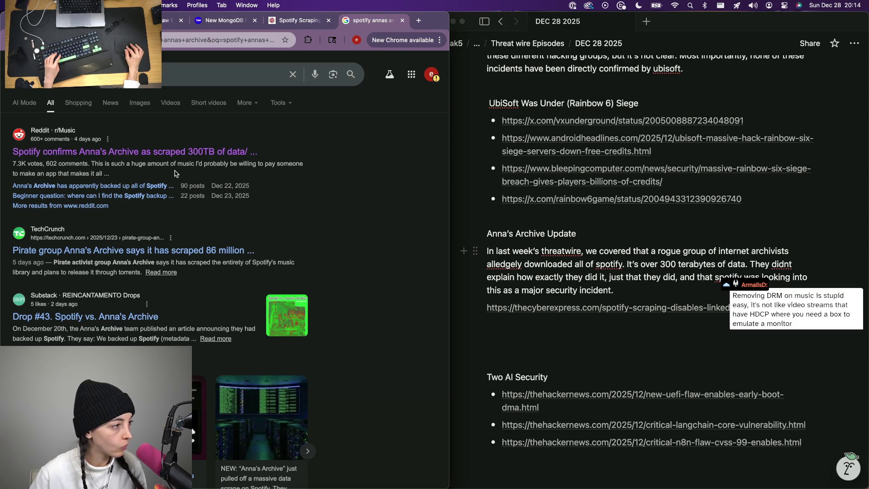
scroll(163, 189, "down", 3)
scroll(165, 264, "down", 3)
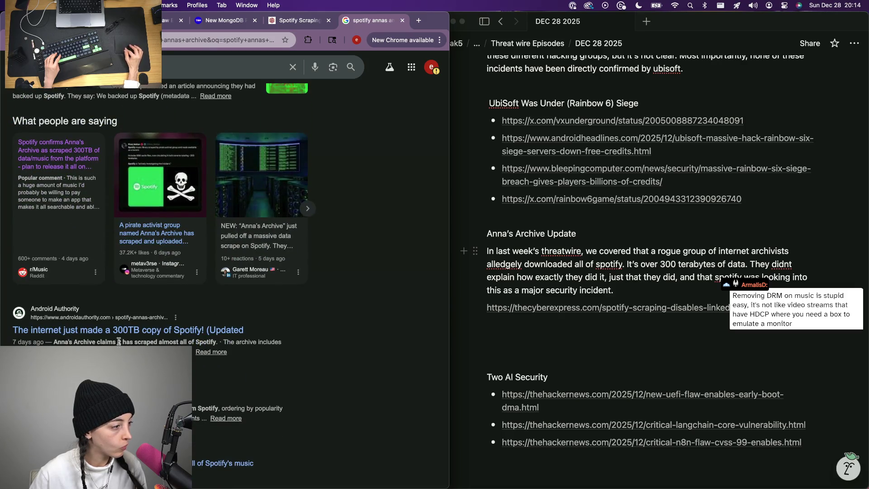
key("super+w")
scroll(114, 331, "down", 3)
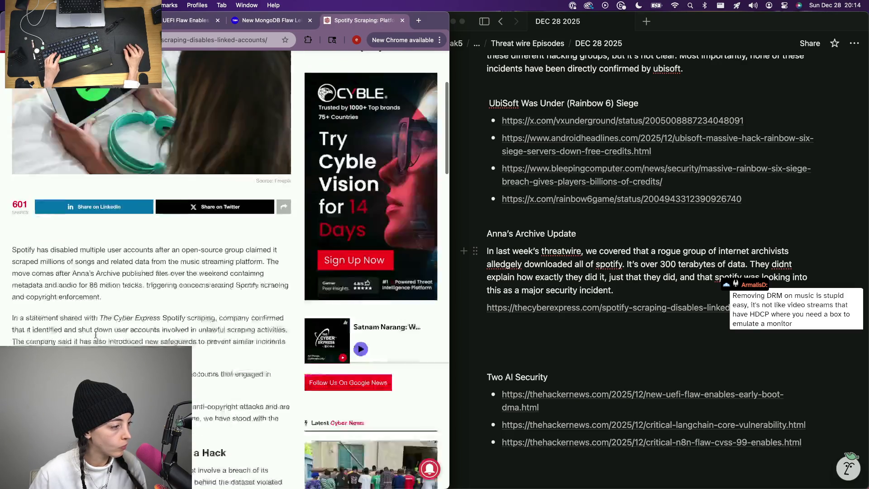
scroll(97, 331, "up", 3, "ctrl")
scroll(99, 336, "up", 2, "ctrl")
scroll(100, 336, "down", 3, "ctrl")
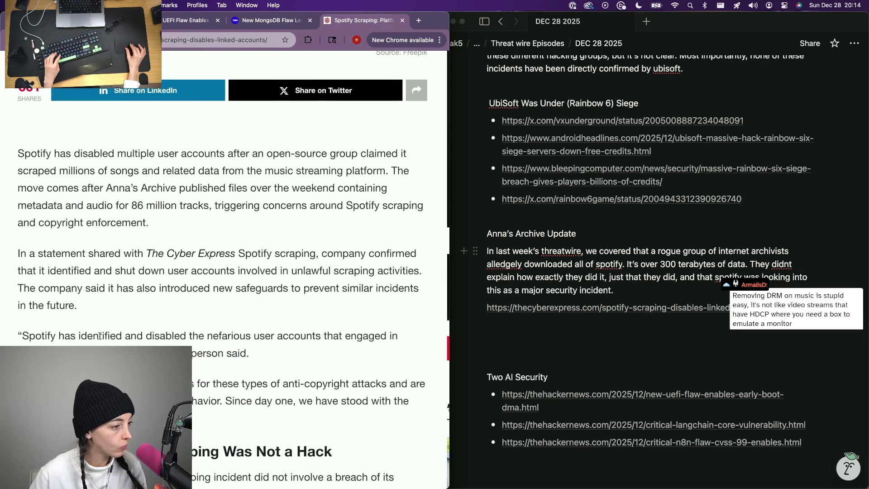
scroll(99, 335, "down", 2)
scroll(290, 344, "down", 2)
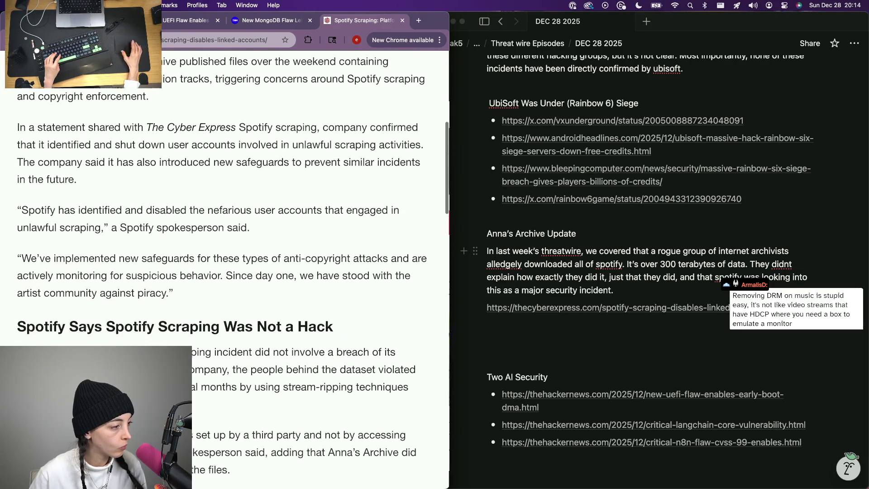
scroll(291, 344, "down", 1)
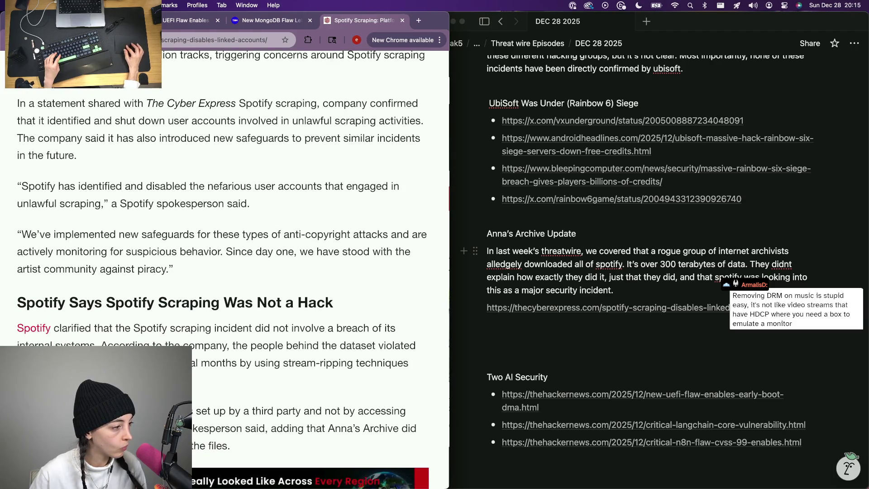
left_click(645, 290)
- Add a sentence that Spotify revealed more on how it happened in statements to TechCrunch and The Cyber Express
key("Return")
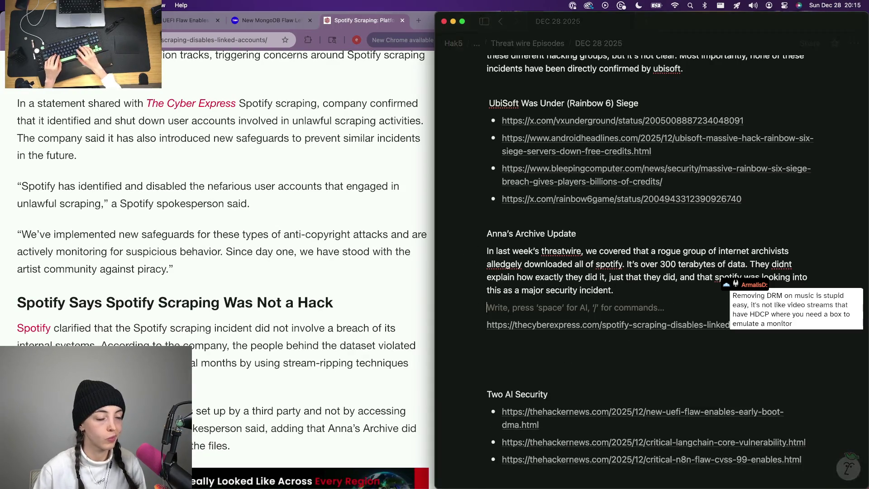
type("Spotify has come out in official statements to")
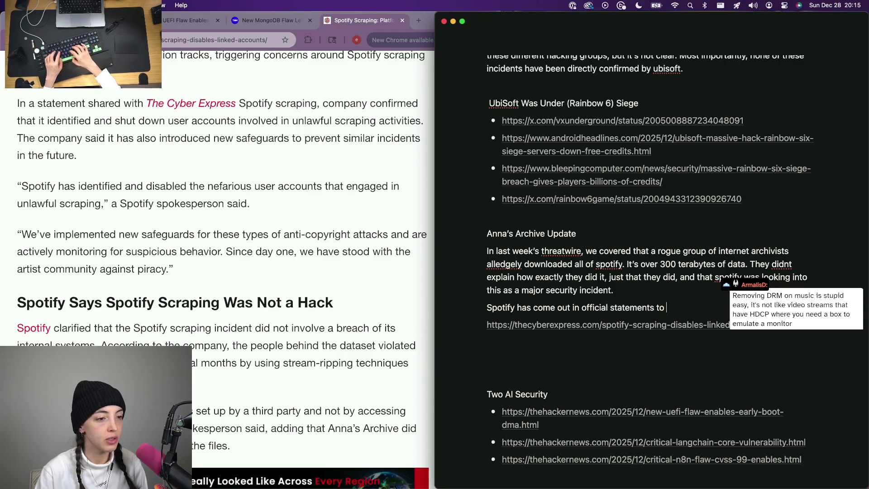
key("alt+shift+Right")
key("alt+shift+Right")
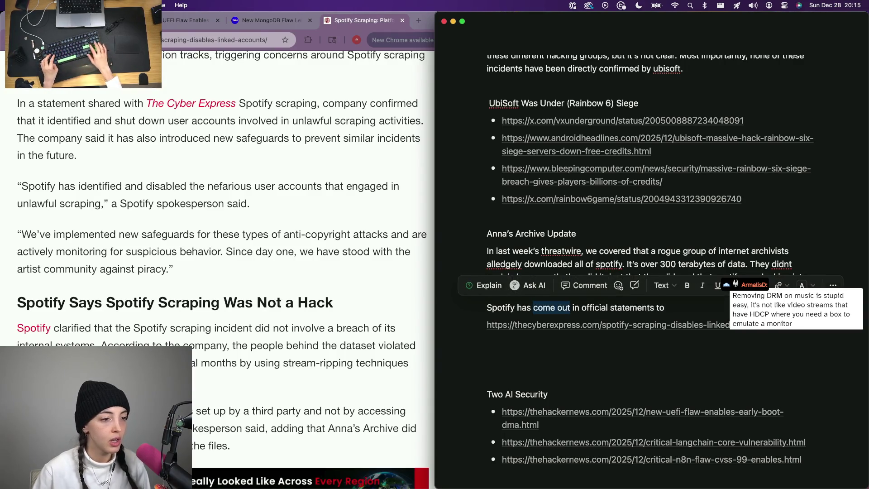
key("BackSpace")
type("revel")
key("BackSpace")
type("aled more infor")
key("BackSpace")
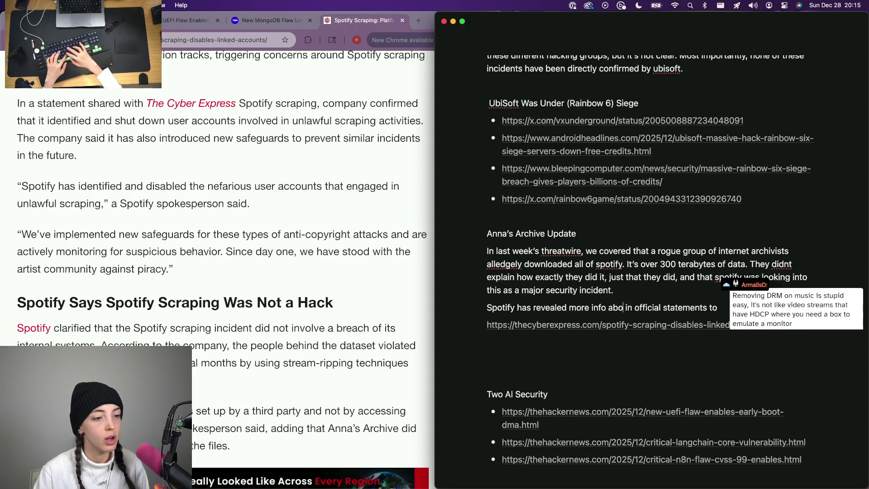
type("about how this ahp")
key("BackSpace")
key("BackSpace")
key("BackSpace")
type("happene")
key("BackSpace")
type("TechCrunch and")
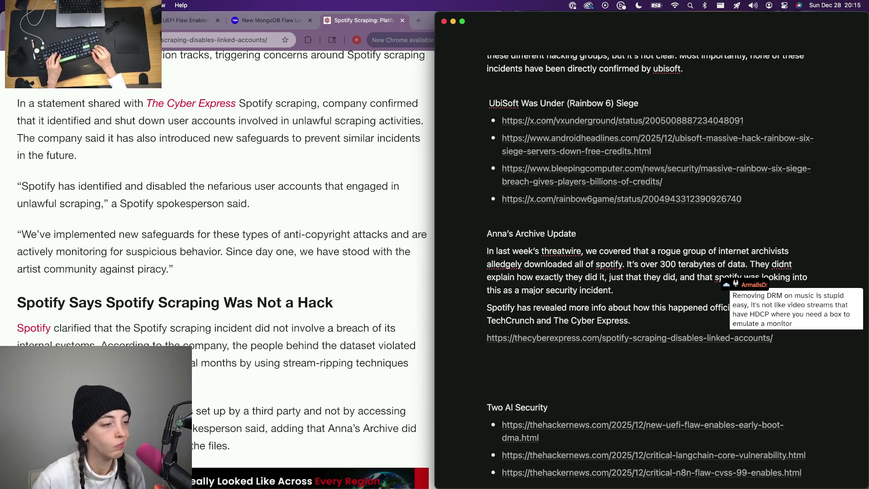
key("Return")
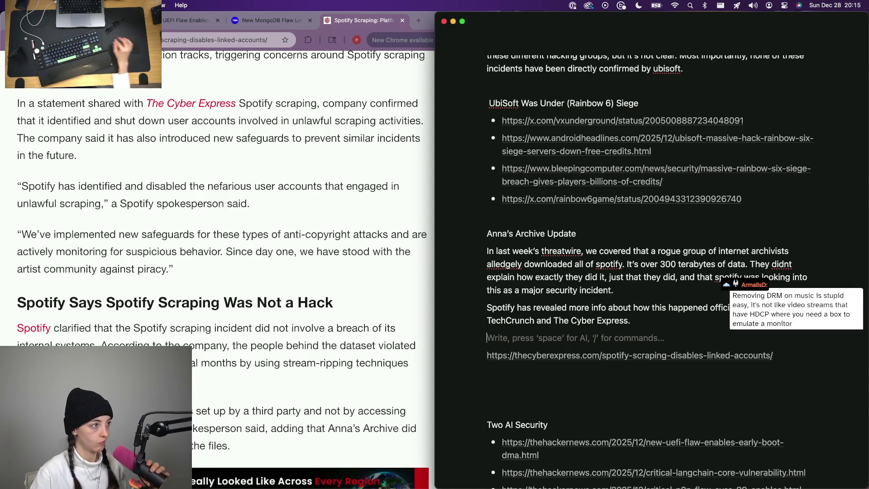
scroll(305, 157, "up", 2)
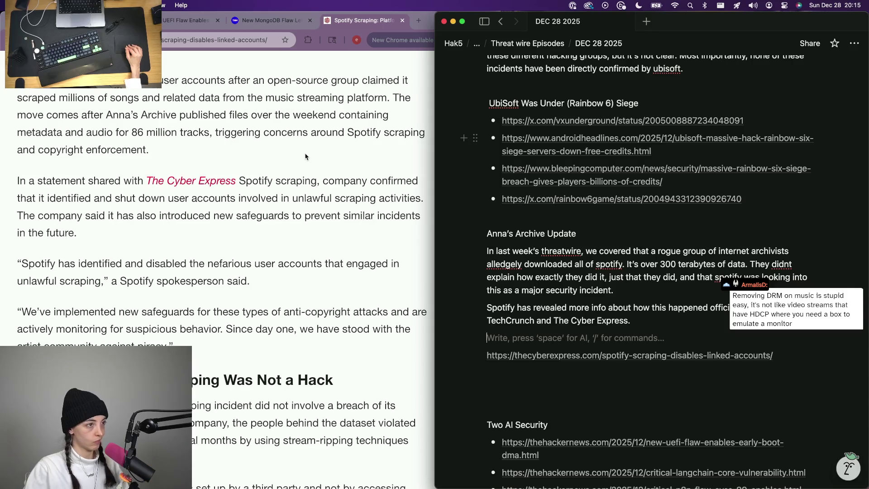
scroll(305, 157, "down", 3)
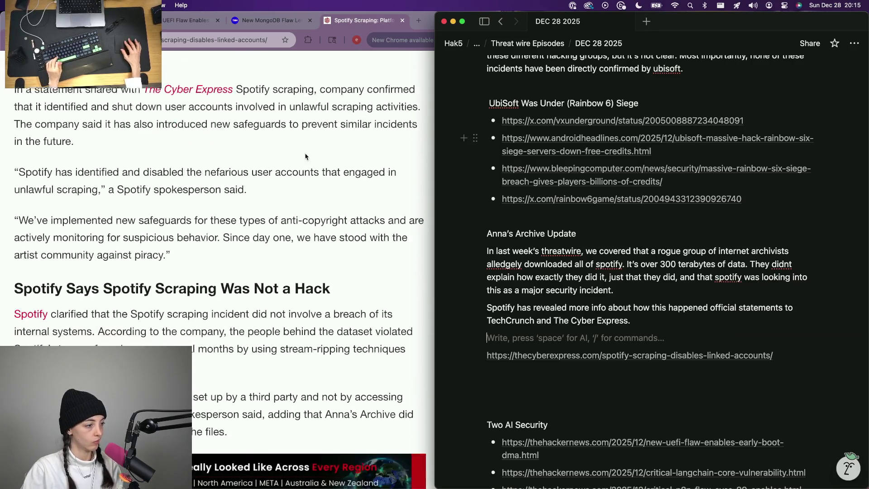
scroll(306, 156, "down", 3)
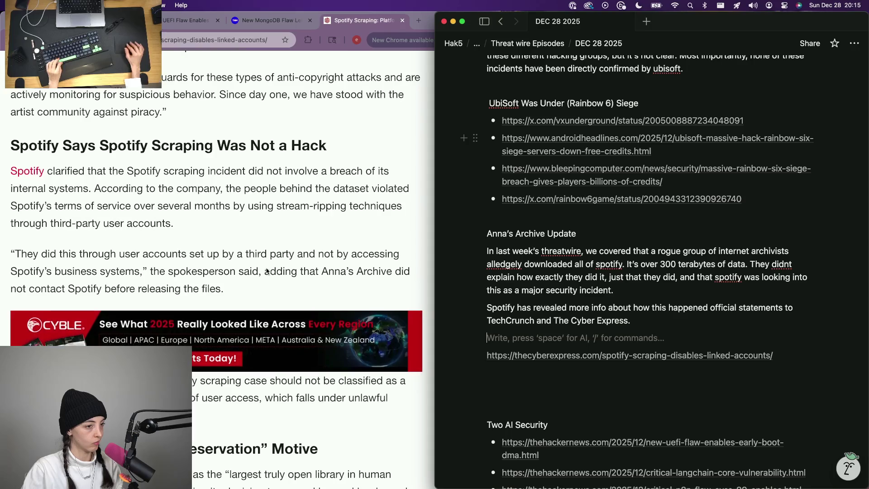
type("According to")
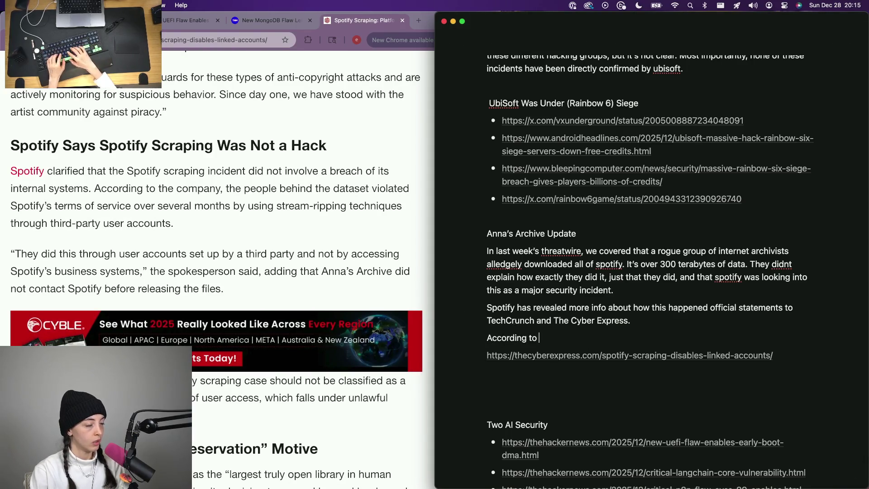
- Replace the 'According to' opening with 'In a statement to The Cyber Express' and select the article's quote
key("BackSpace")
key("BackSpace")
key("BackSpace")
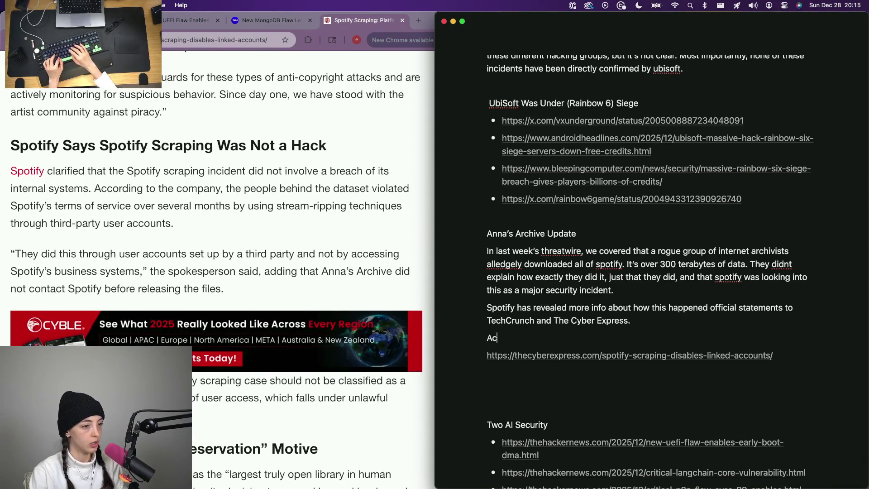
key("BackSpace")
key("BackSpace")
key("BackSpace")
type("In a statement to The Cyber Express")
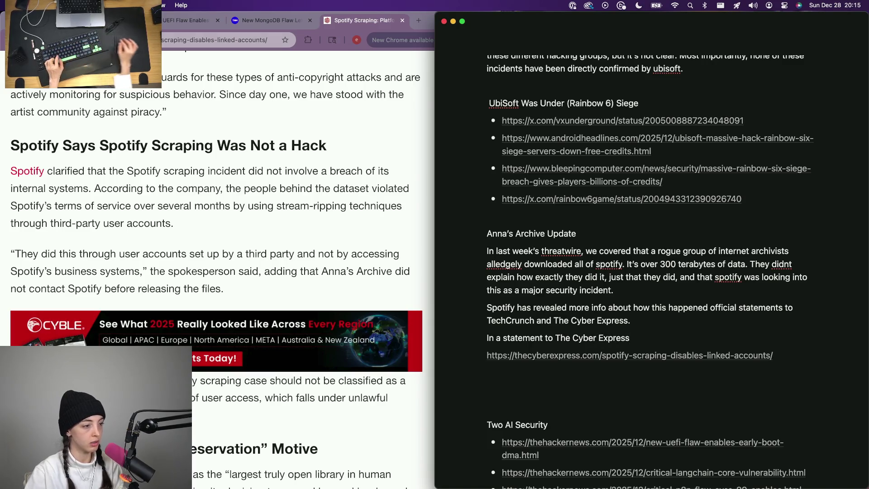
triple_click(97, 254)
- End the line with a colon and paste the Spotify spokesperson quote on a new line
left_click(627, 338)
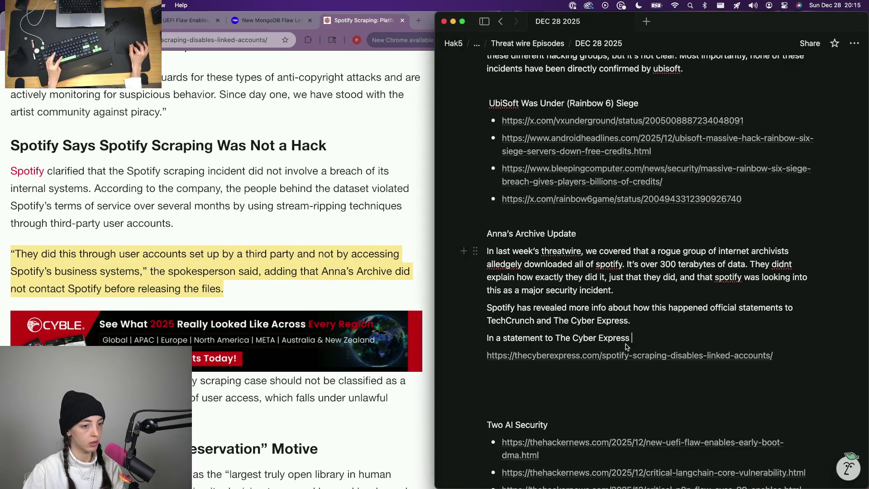
type("Spot")
key("BackSpace")
key("BackSpace")
key("BackSpace")
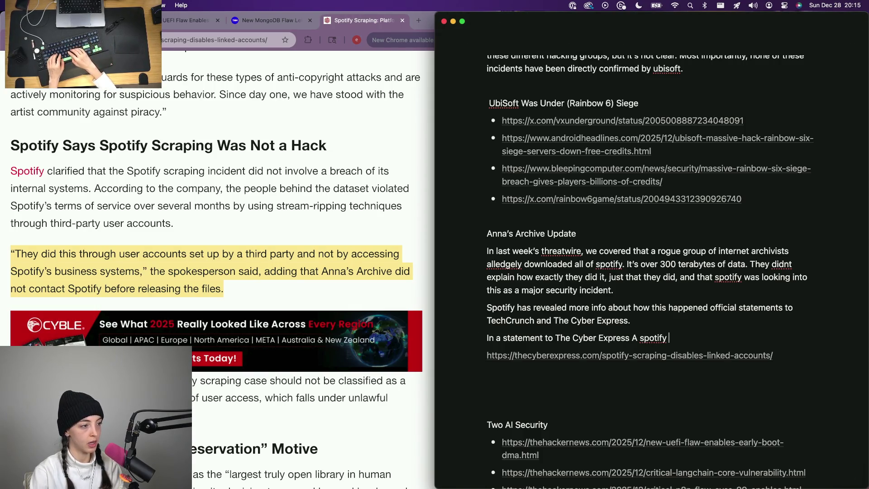
key("BackSpace")
key("BackSpace")
key("BackSpace")
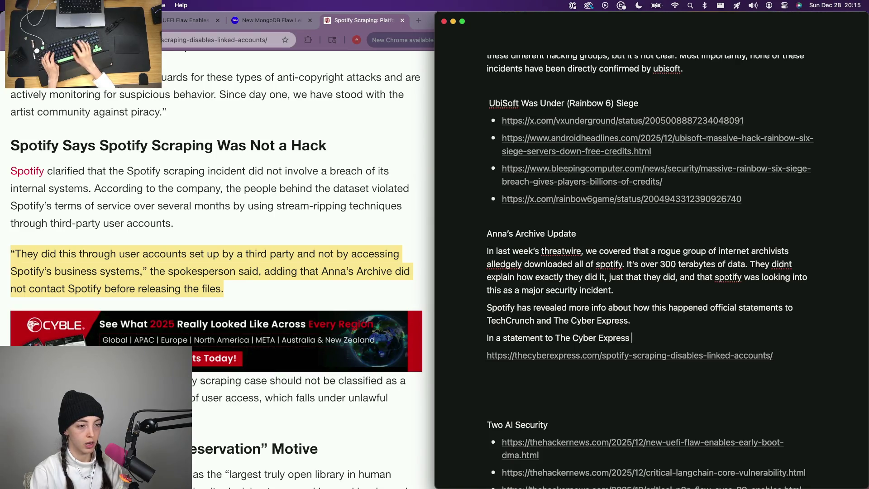
type(":")
key("Return")
type("“They did this through user accounts set up by a third party and not by accessing Spotify’s business systems,” the spokesperson said, adding that Anna’s Archive did not contact Spotify before releasing the files.")
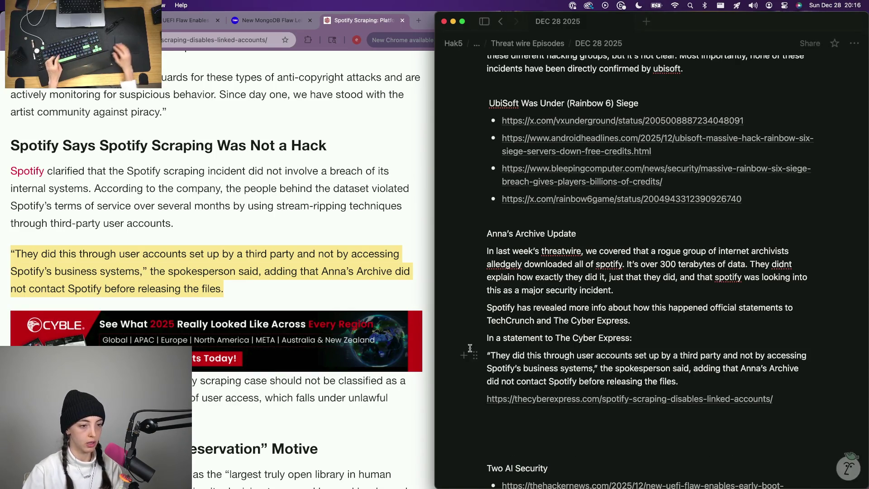
- Tag the quote with '[quote]' and attribute it '- The Cyber Express', leaving a blank line after
key("alt+Up")
type("[qupte]")
key("BackSpace")
key("BackSpace")
key("BackSpace")
type("ote]")
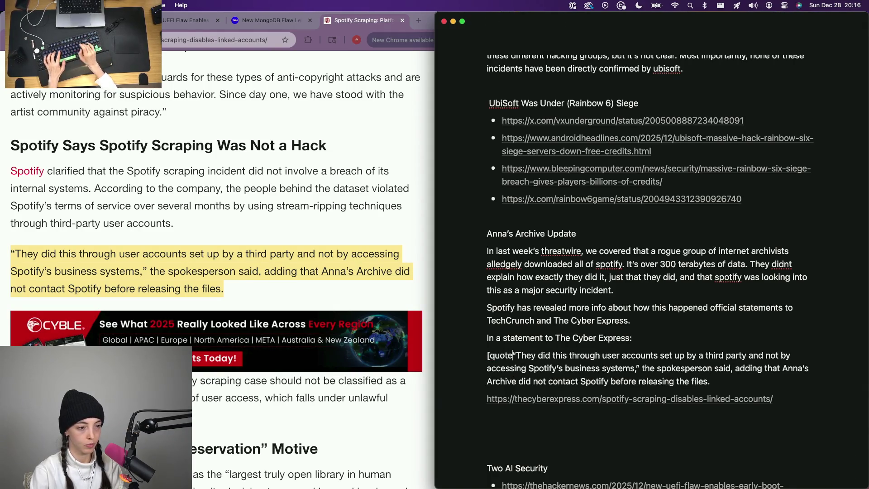
key("Down")
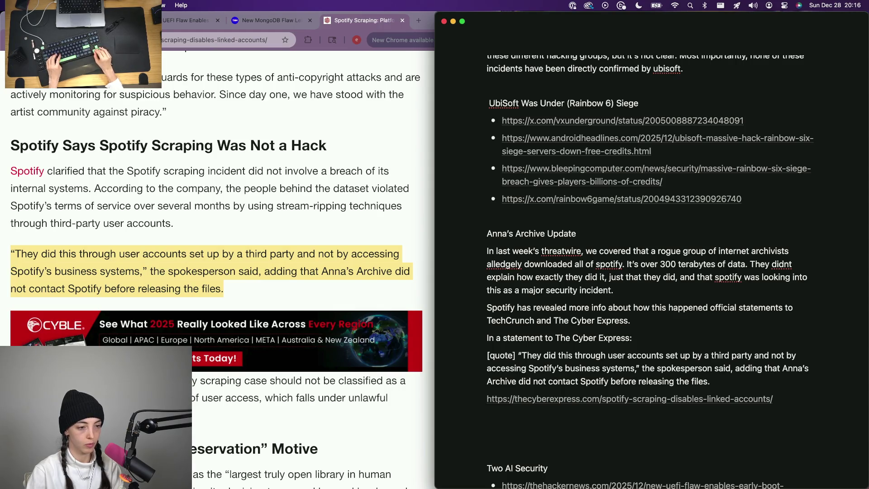
type("files.")
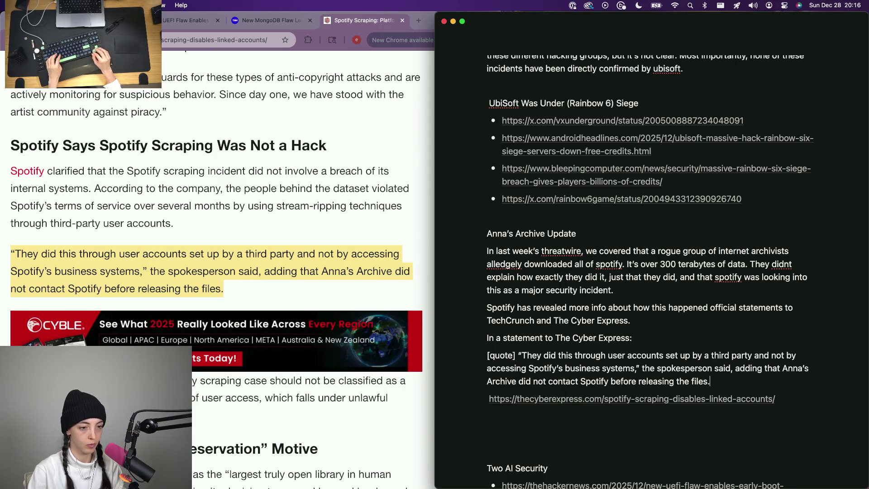
type(" - The Cyber Express")
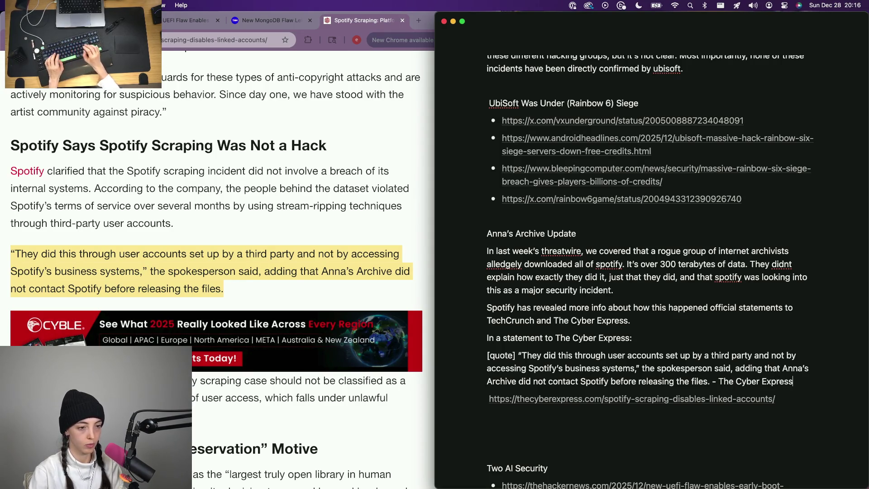
key("Return")
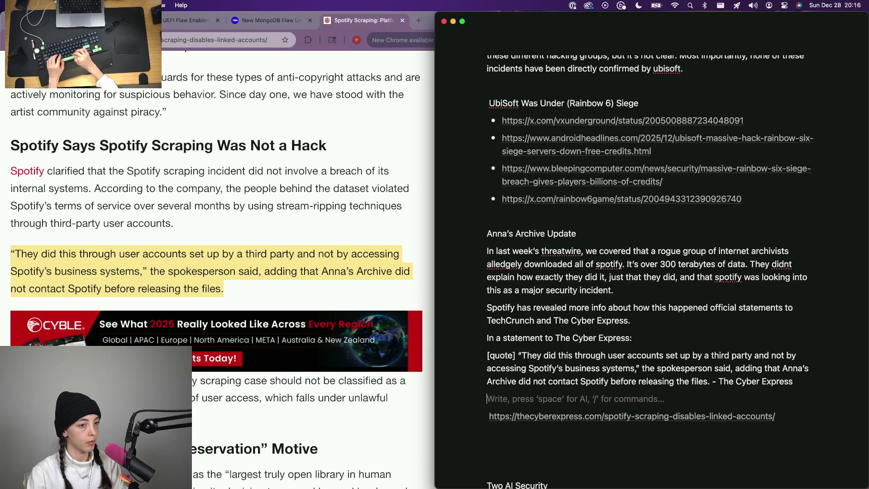
left_click(795, 354)
- Reword the sentence so Spotify confirms the downloads weren't a breach of internal systems, and begin an 'In response' line
left_click(608, 307)
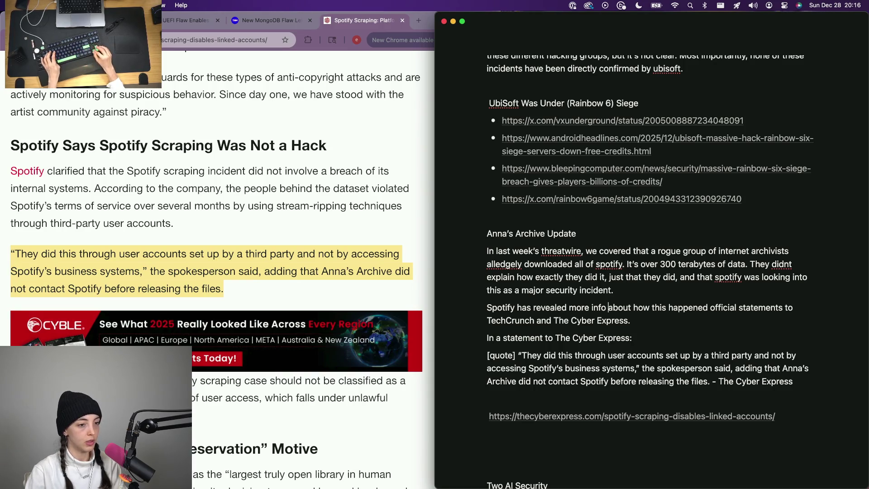
type("confirmhas confirme")
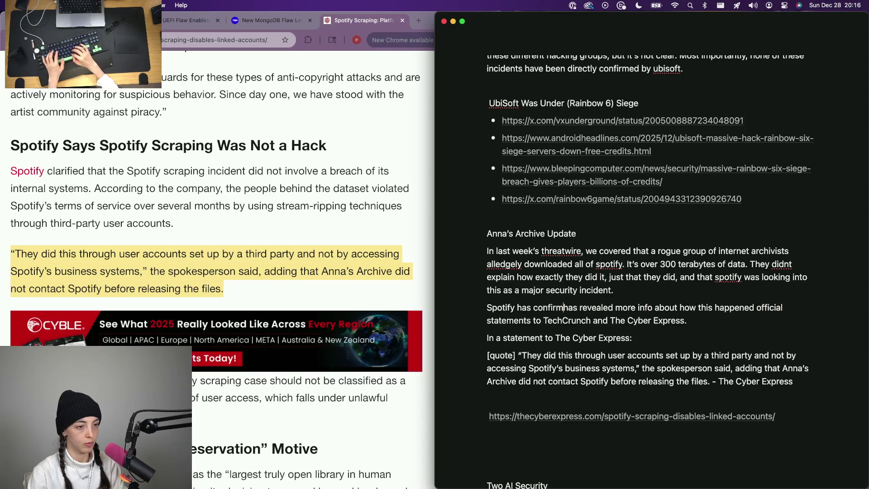
key("BackSpace")
key("BackSpace")
key("BackSpace")
type("confirmed that these downloads did happen")
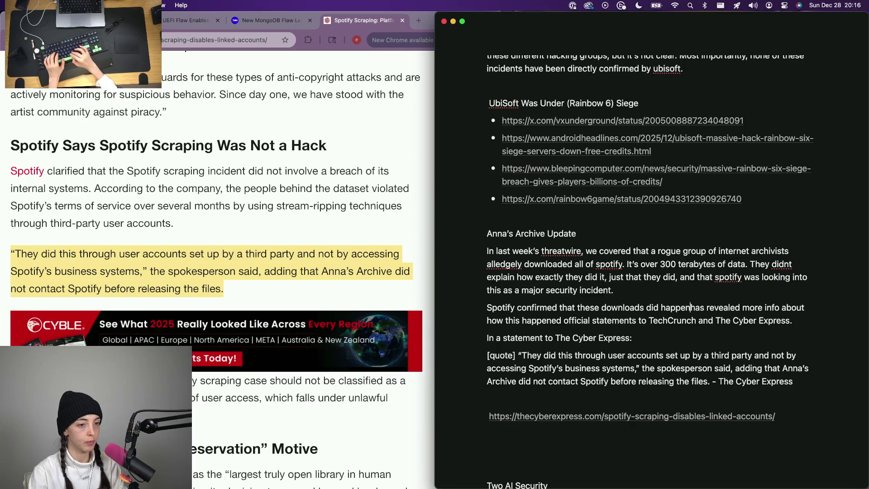
type(", however ")
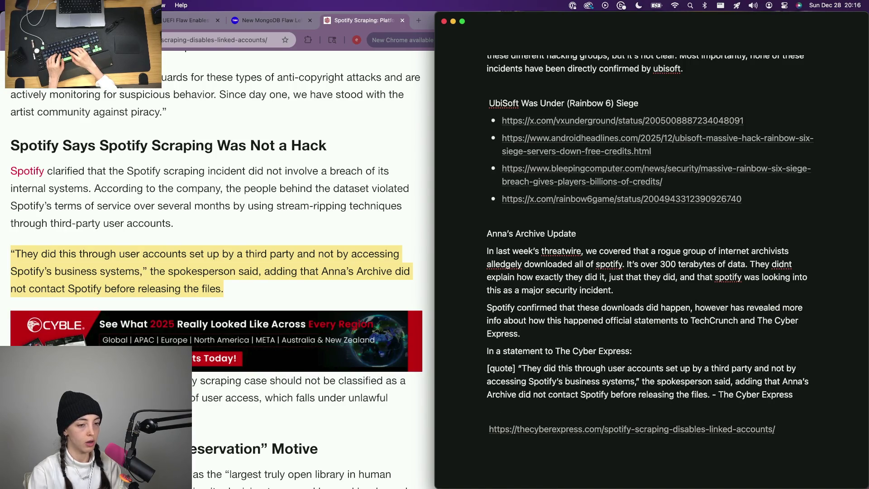
type("it was not through ")
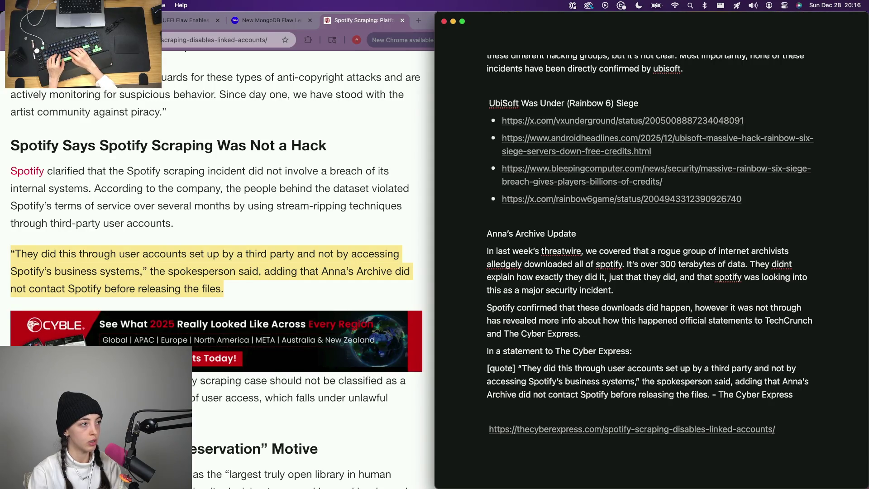
type("any")
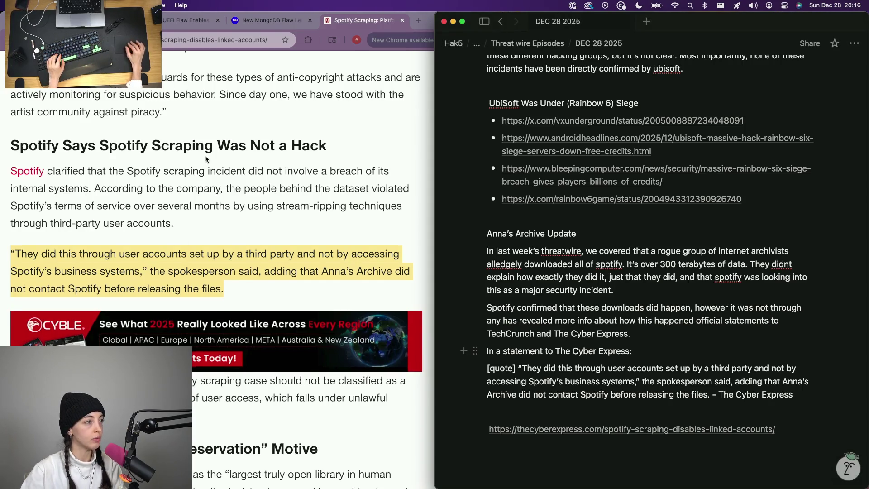
scroll(210, 155, "up", 3)
scroll(206, 159, "up", 1)
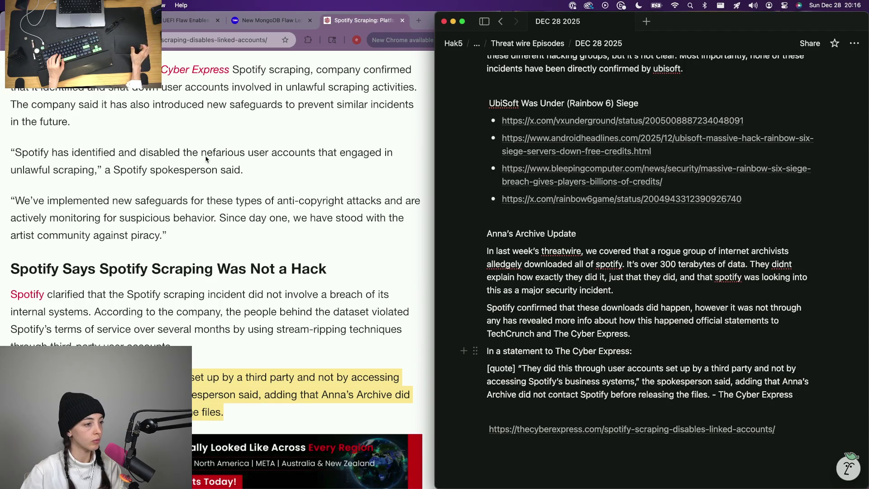
type("breach ")
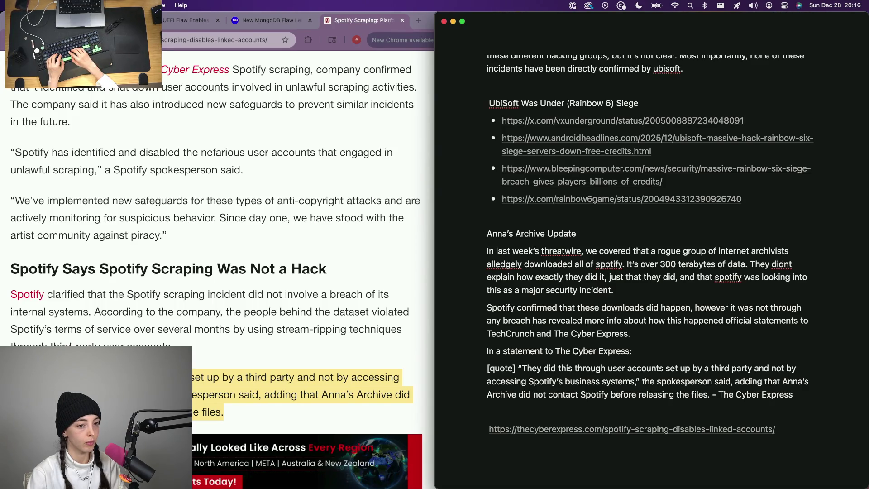
type("of ")
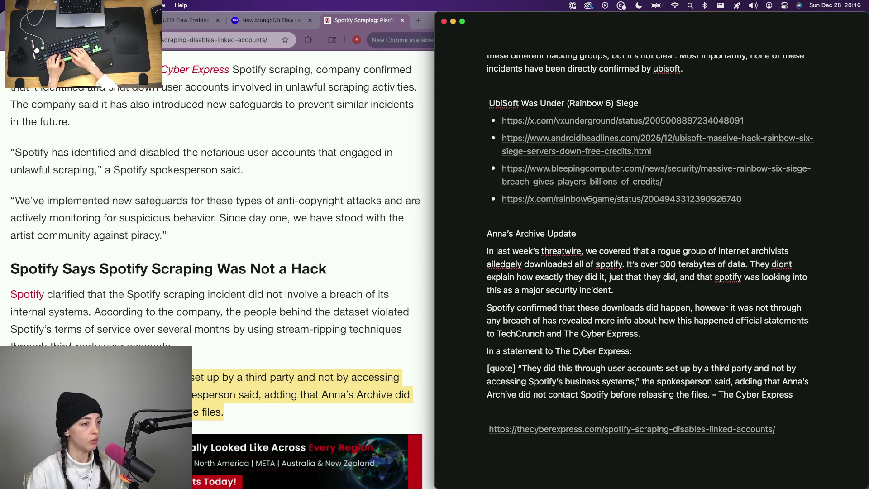
type("internal")
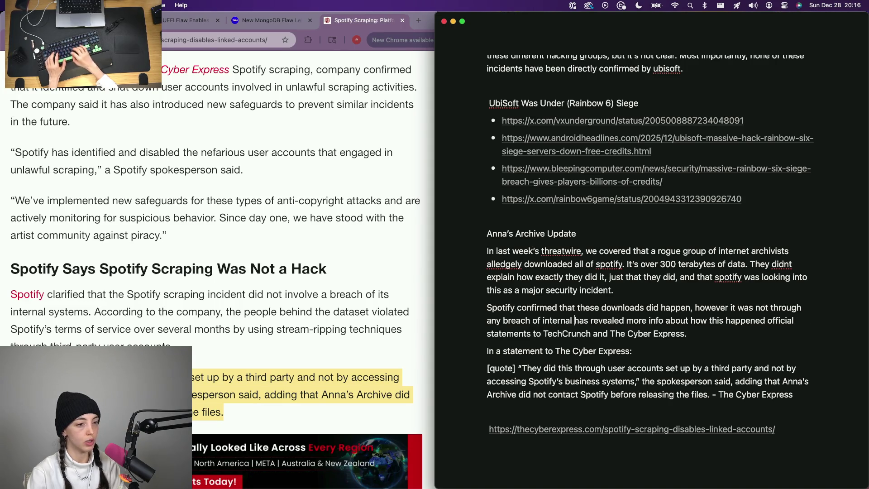
type(" systems. Sp")
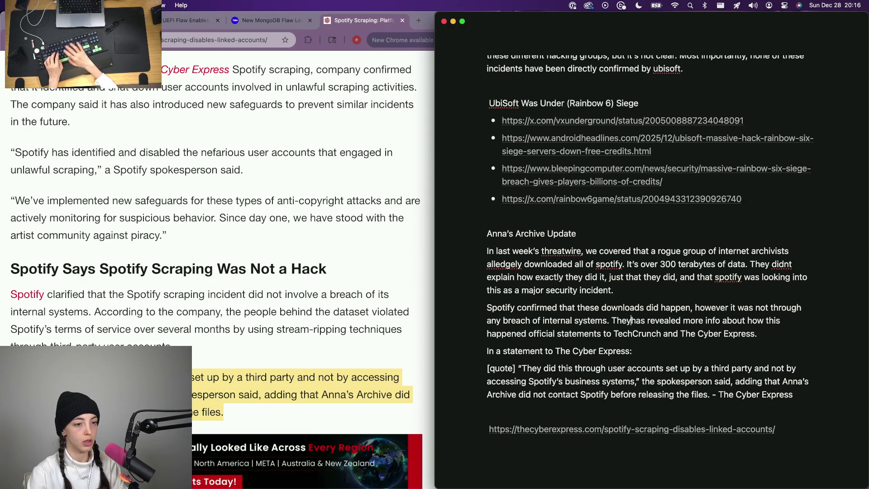
type("otify")
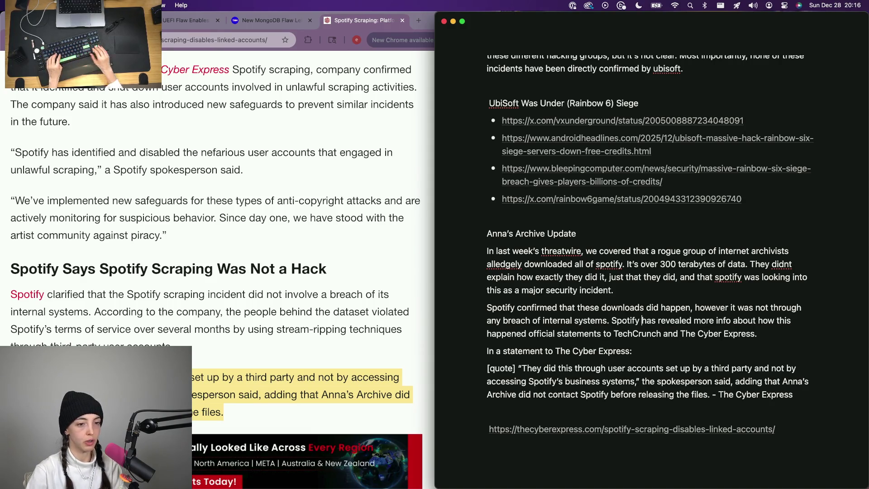
key("Return")
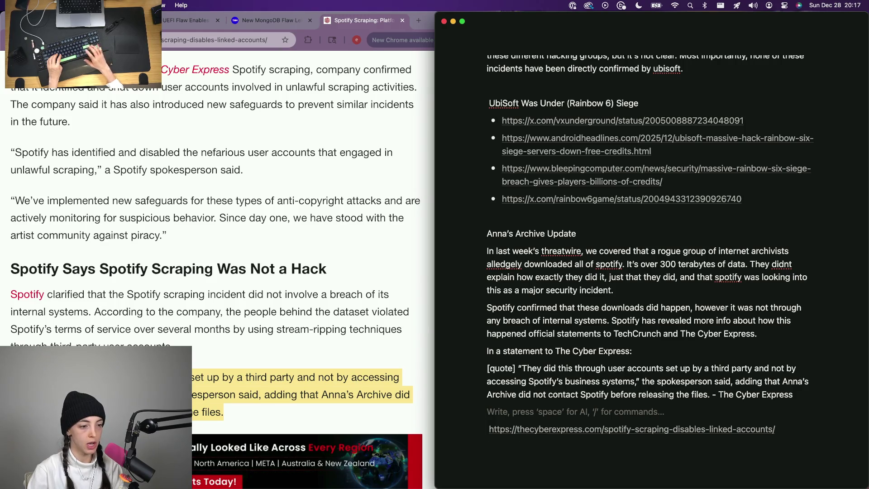
type("[qu")
key("BackSpace")
key("BackSpace")
key("BackSpace")
type("[q")
- Write that Anna's Archive scraped Spotify via stream ripping through third-party user accounts
key("BackSpace")
key("BackSpace")
type("In respo")
key("BackSpace")
type("s")
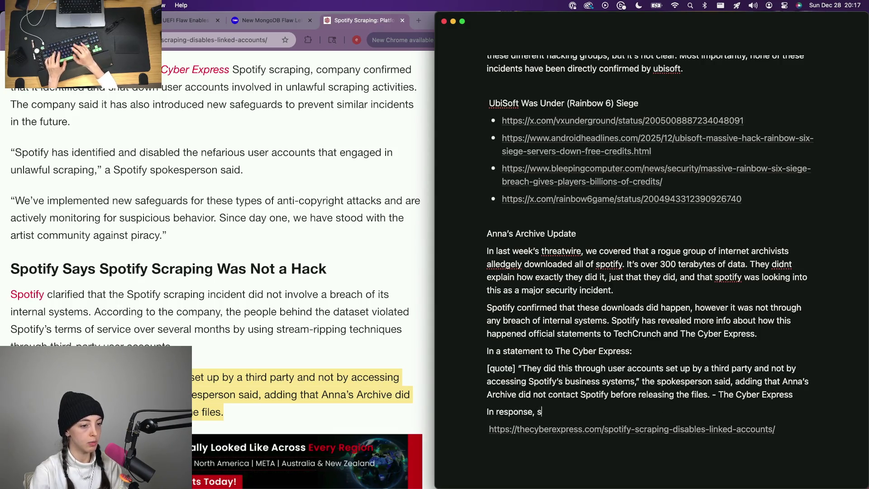
type("potify has moved to ")
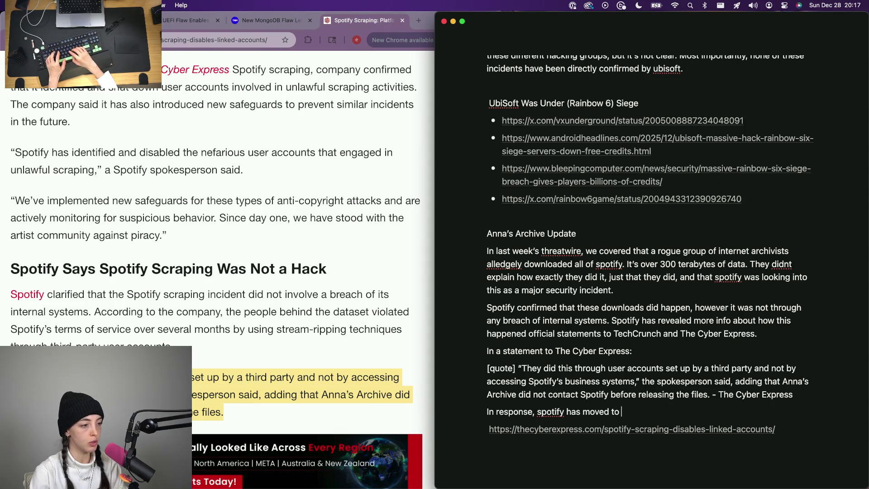
type("ban")
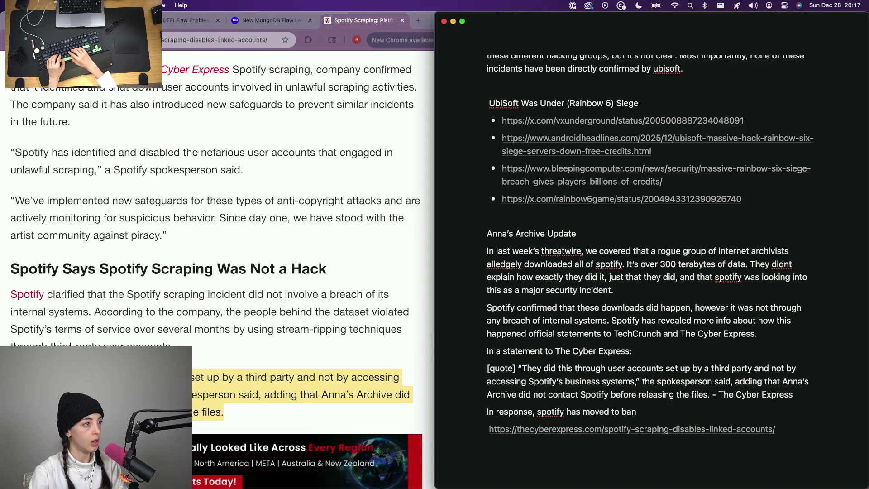
type("user accounts that")
key("BackSpace")
key("BackSpace")
type("ey deam")
key("BackSpace")
key("BackSpace")
key("BackSpace")
type("emed associated w")
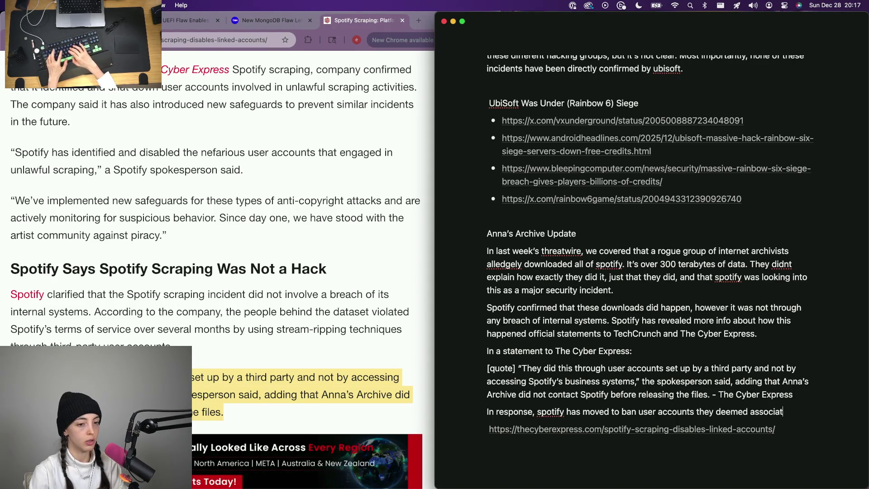
type("ith Annas ")
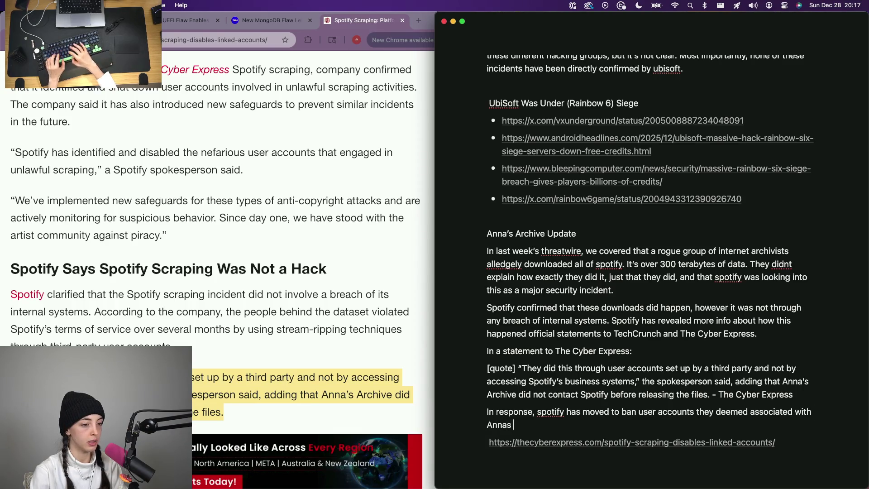
type("archive to prevent them from being able to")
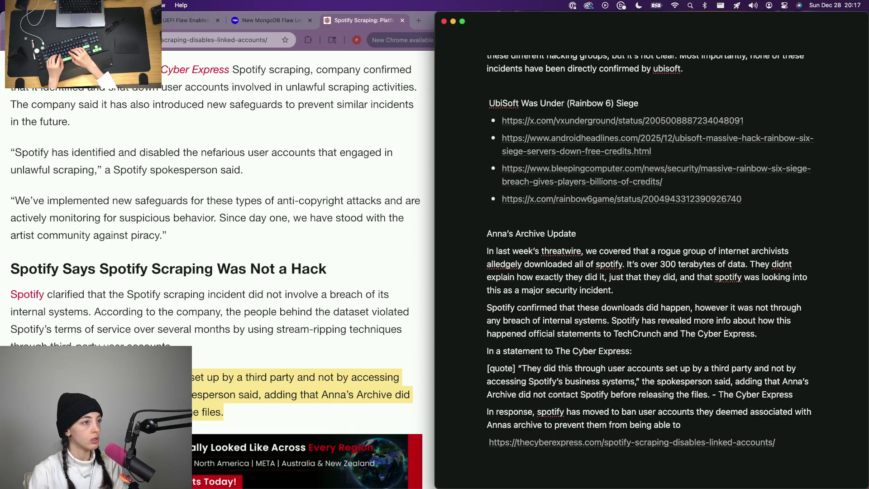
key("BackSpace")
key("BackSpace")
key("BackSpace")
type("their scraping ac")
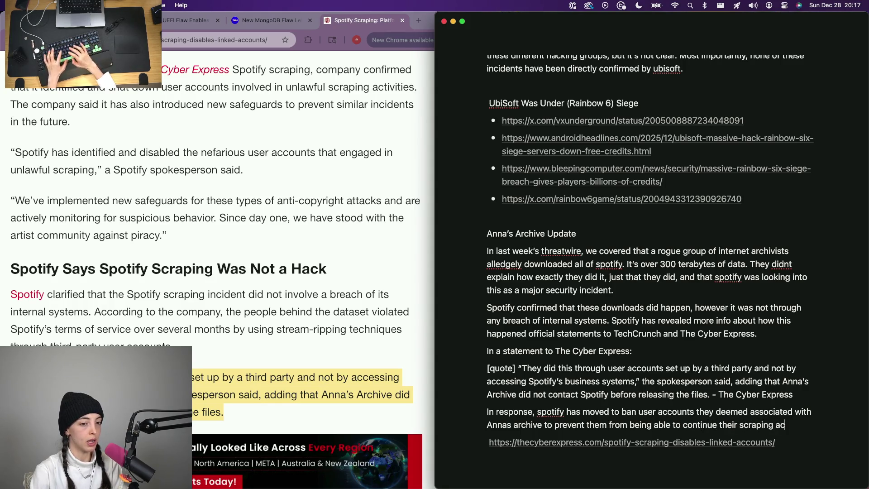
type("tivities.")
scroll(216, 263, "down", 2)
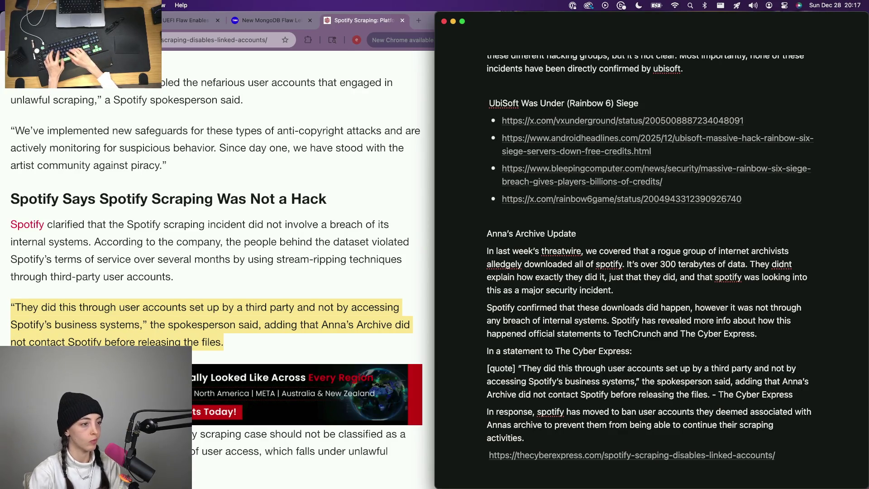
type("Using stream ripping techniques, annahs")
key("BackSpace")
key("BackSpace")
type("s archive wa")
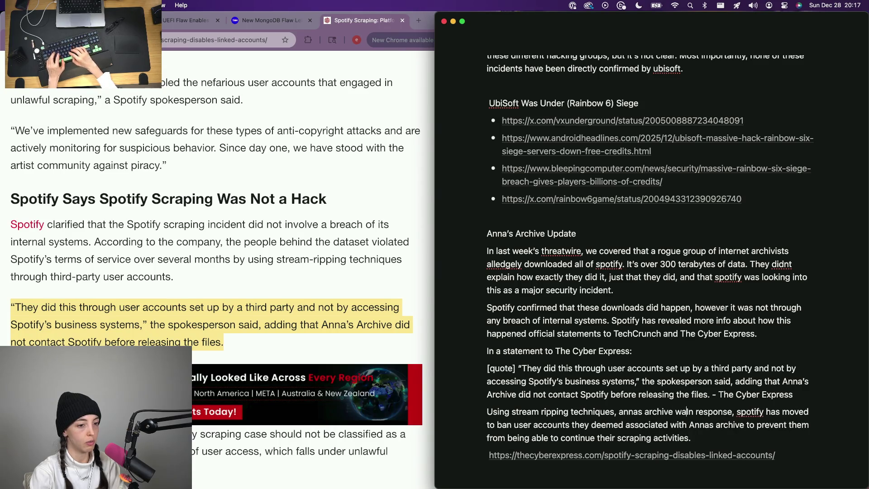
type("s able to scrape ")
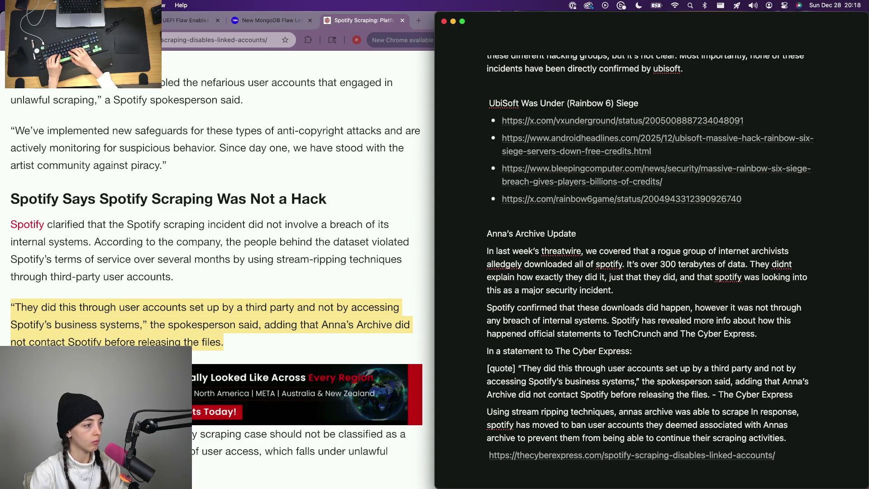
type("spotify via ")
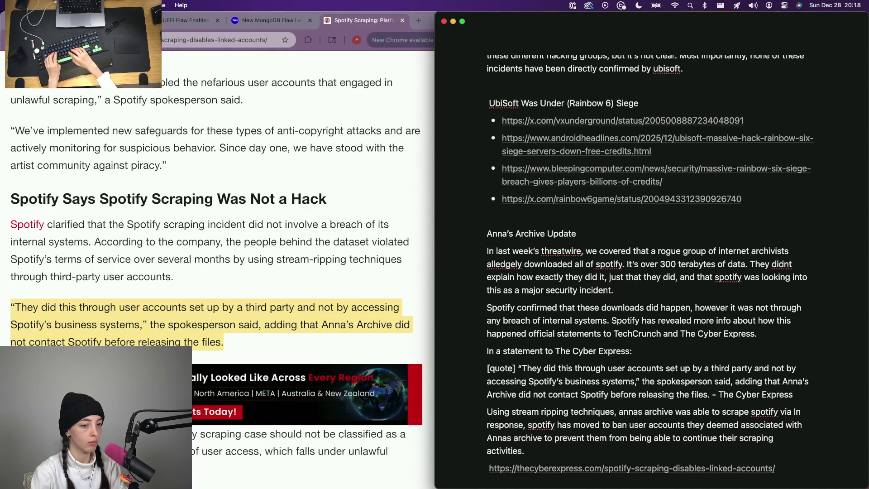
type("tired ")
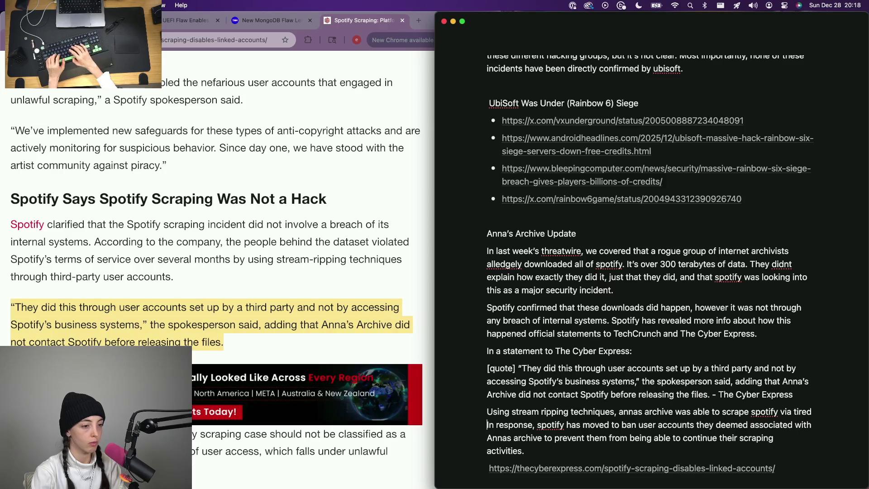
type("party user accounts")
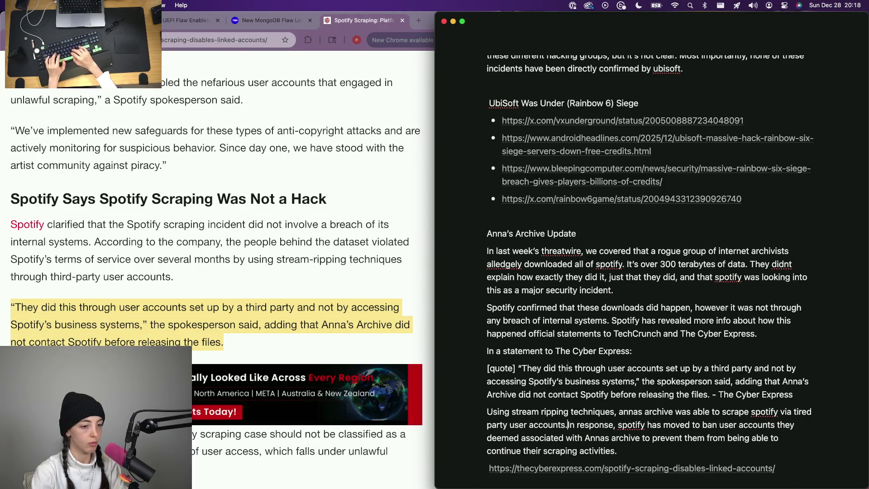
type(".")
- Replace the sentence's long ending with 'has banned these user accounts.'
left_click_drag(617, 450, 520, 437)
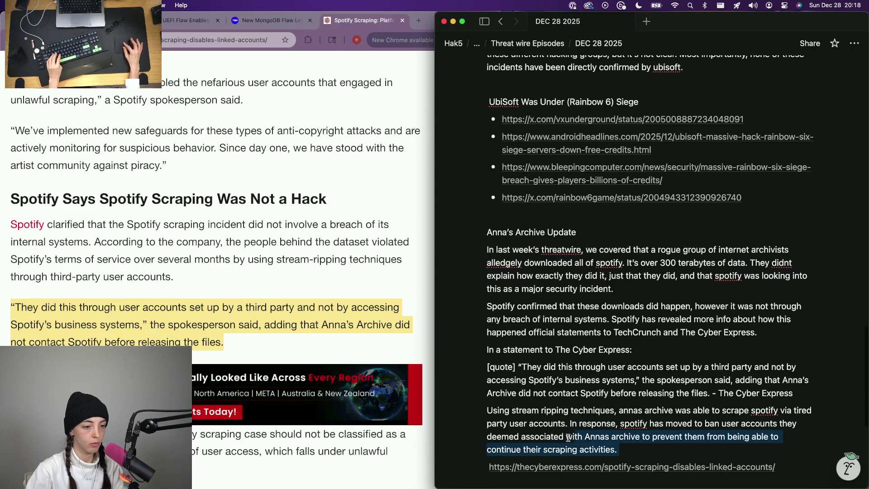
key("BackSpace")
key("alt+BackSpace")
key("alt+BackSpace")
key("alt+BackSpace")
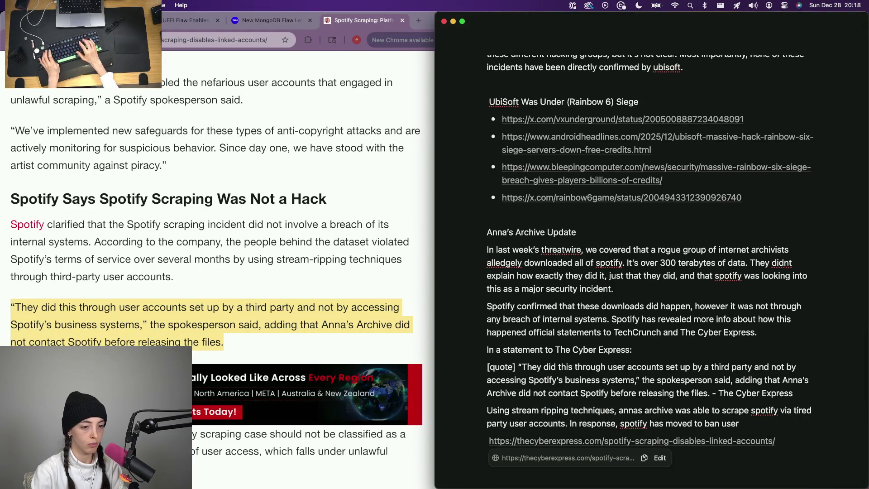
key("alt+BackSpace")
key("alt+BackSpace")
type("banned these user accounts.")
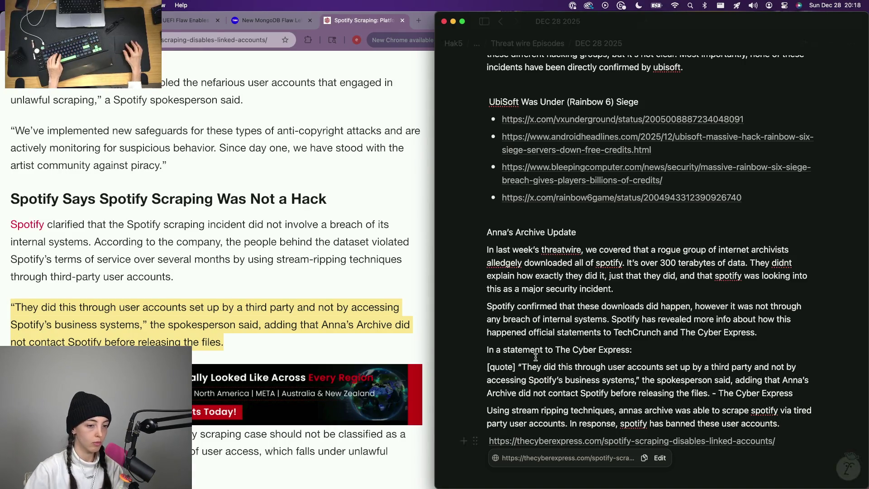
scroll(536, 368, "down", 4)
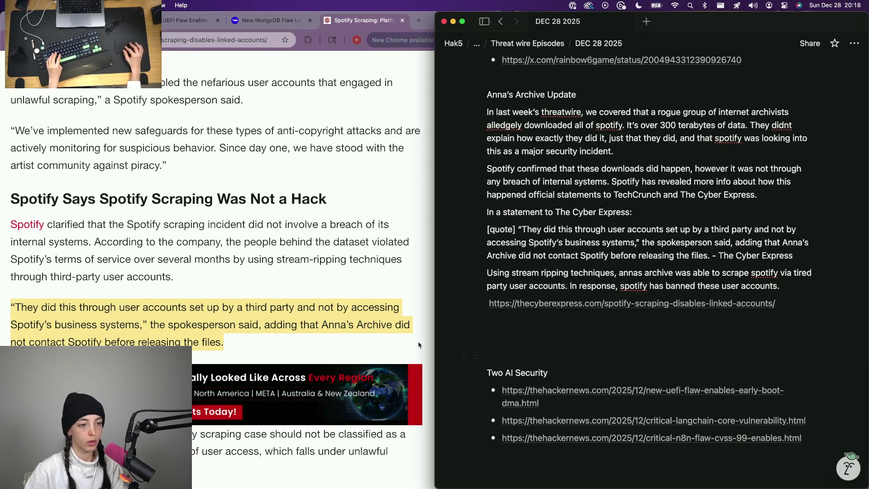
left_click(276, 34)
key("ctrl+Tab")
key("ctrl+Tab")
key("ctrl+Tab")
key("ctrl+Tab")
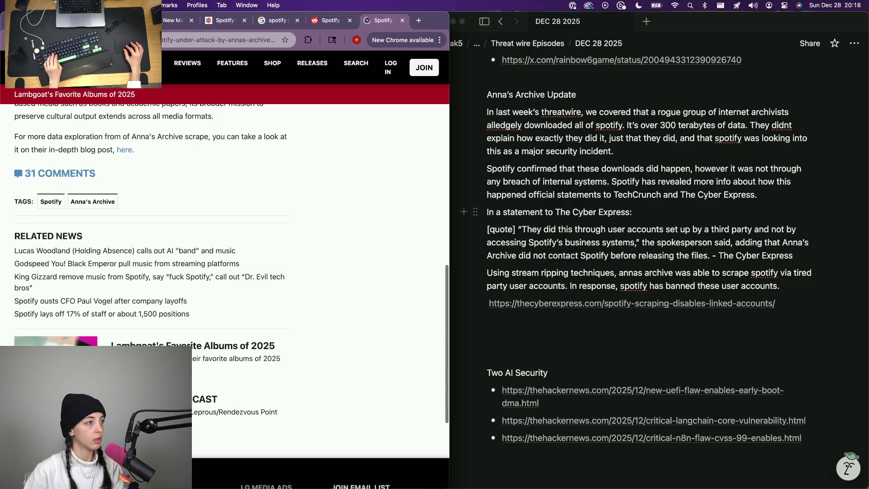
- Bullet the Cyber Express link and add the Lambgoat article URL as a second bullet
key("super+9")
left_click(126, 170)
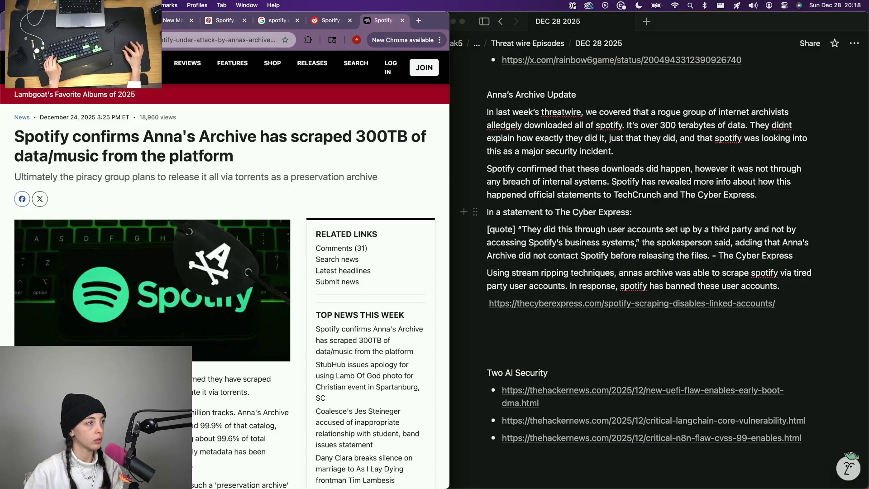
left_click(507, 321)
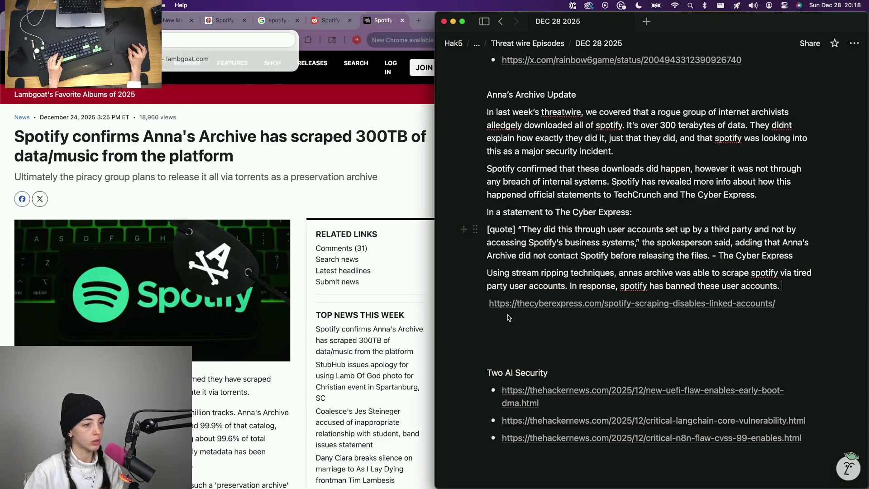
type("-")
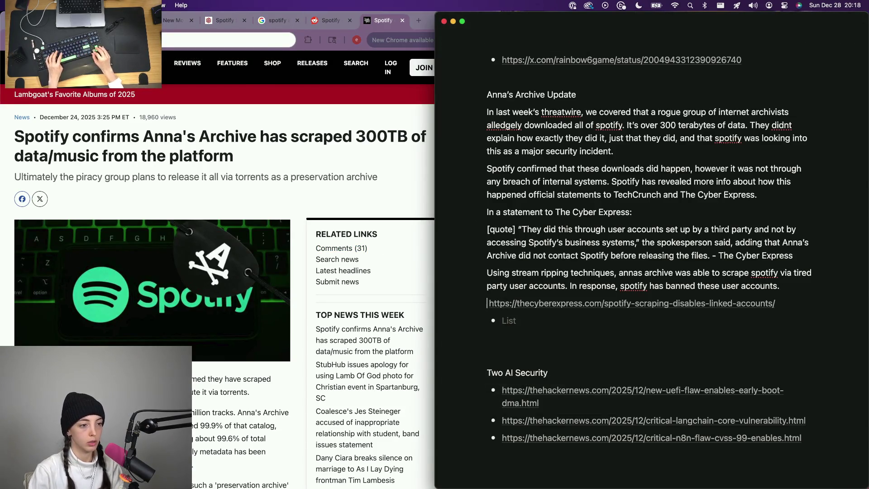
key("Up")
type("-")
key("BackSpace")
type("-")
key("Down")
type("https://lambgoat.com/news/51012/spotify-under-attack-by-annas-archive-as-they-scraped-300tb-of-datamusic-from-the-platform/")
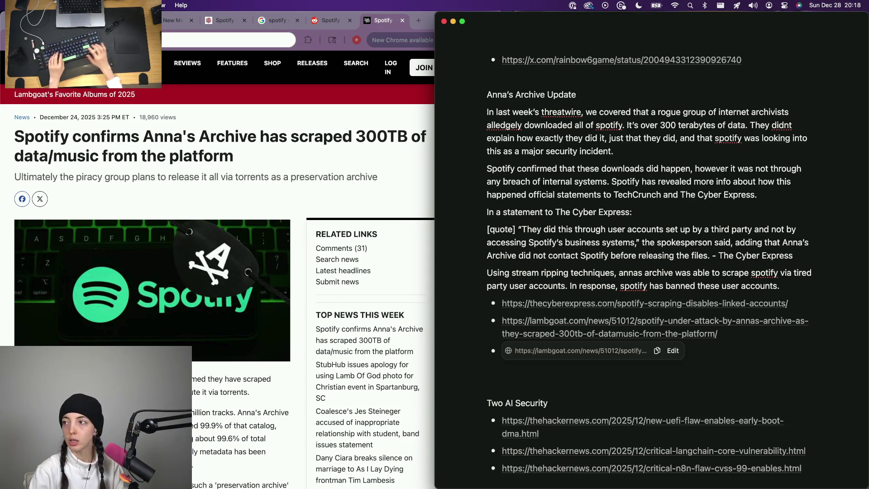
key("Escape")
key("Return")
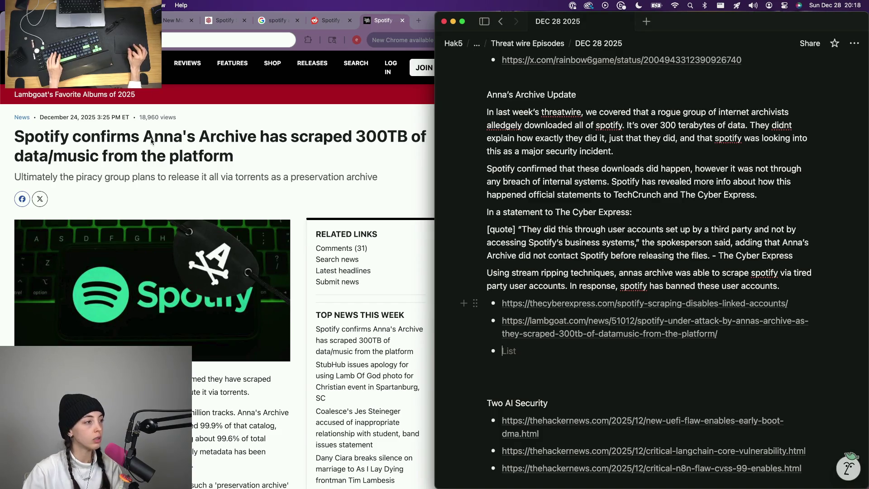
- Add the TechCrunch article URL as a third source bullet
left_click(321, 24)
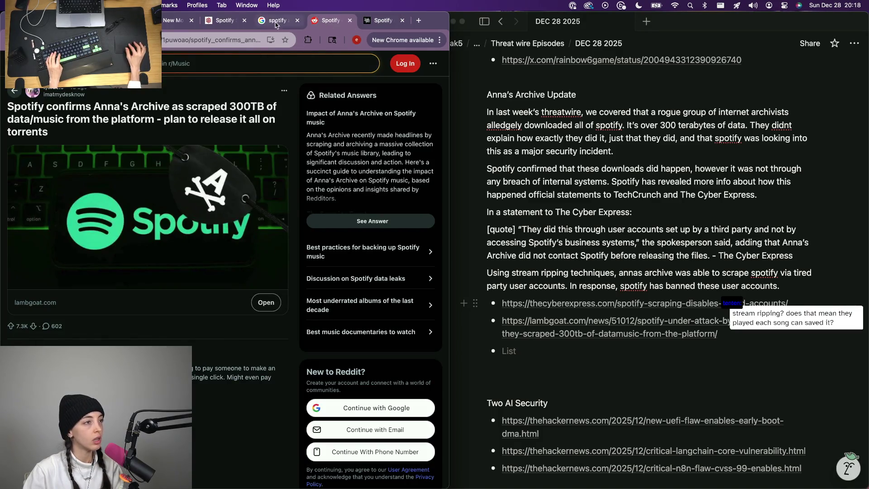
left_click(277, 21)
scroll(67, 246, "up", 5)
left_click(68, 249)
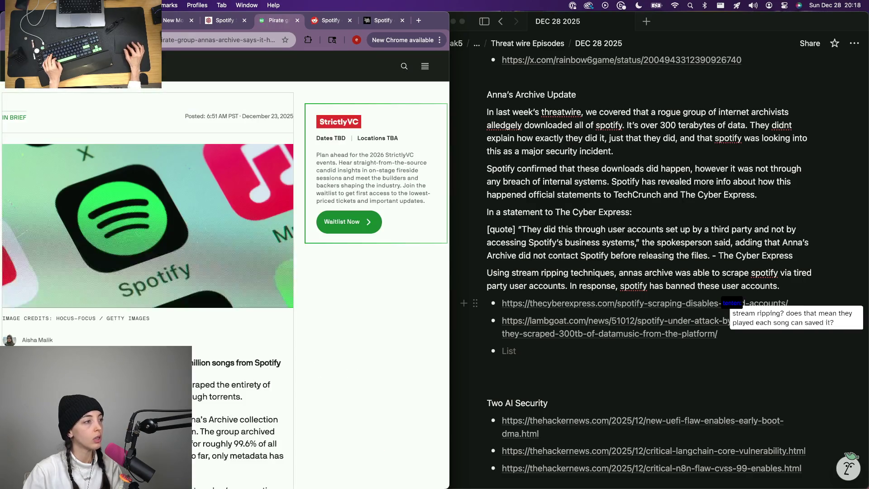
left_click(526, 354)
type("https://techcrunch.com/2025/12/23/pirate-group-annas-archive-says-it-has-scraped-86-million-songs-from-spotify/")
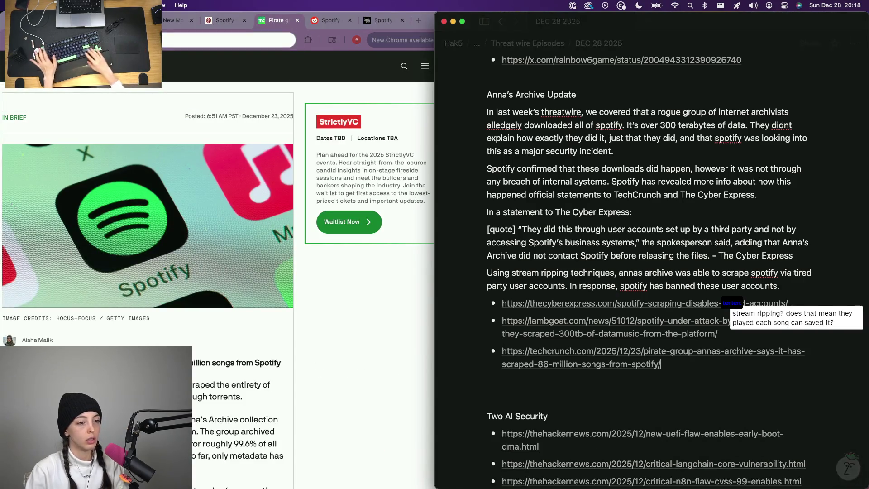
scroll(526, 354, "down", 3)
scroll(525, 353, "up", 8)
scroll(626, 364, "up", 5)
scroll(625, 364, "down", 2)
scroll(626, 365, "up", 2)
scroll(625, 364, "up", 3)
scroll(625, 365, "up", 3)
scroll(625, 364, "up", 3)
scroll(625, 365, "down", 15)
scroll(626, 364, "down", 5)
scroll(626, 364, "down", 4)
- Insert a blank line above the Two AI Security heading
left_click(563, 302)
key("Return")
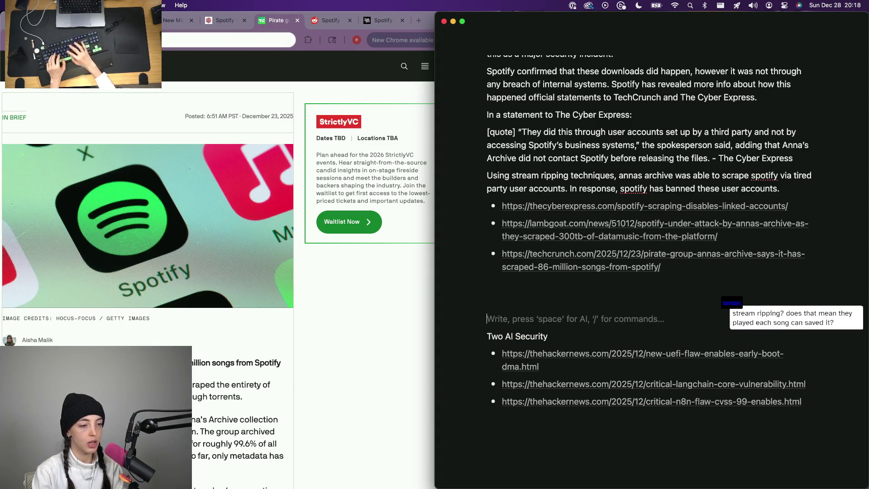
type("Other")
key("BackSpace")
key("BackSpace")
key("BackSpace")
type("Other")
- Add a 'Trending News' heading above Two AI Security and start a fresh line beneath it
key("BackSpace")
key("BackSpace")
key("BackSpace")
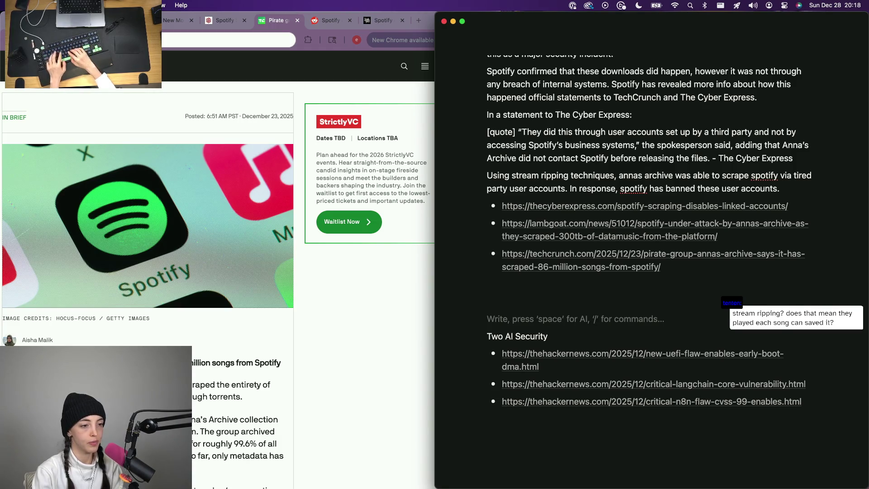
type("Trending News")
key("Return")
type("Other ")
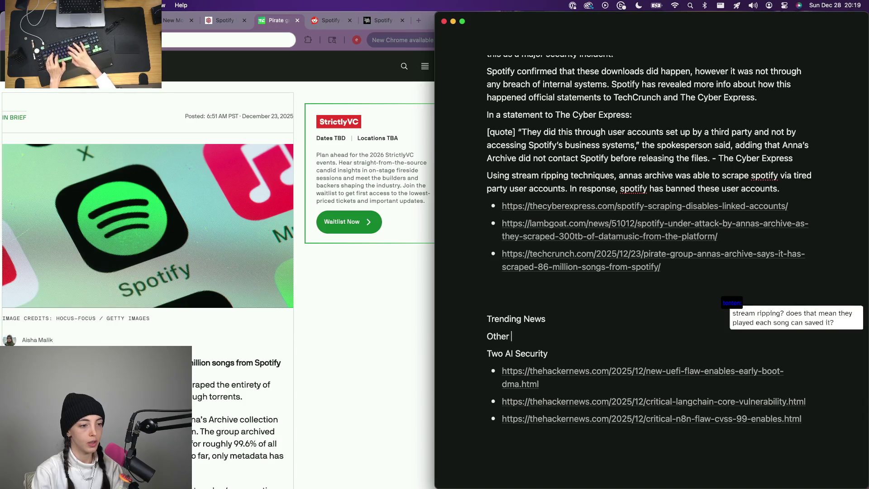
type(" May")
key("super+BackSpace")
type("In")
key("BackSpace")
key("BackSpace")
type("Just")
type("the en")
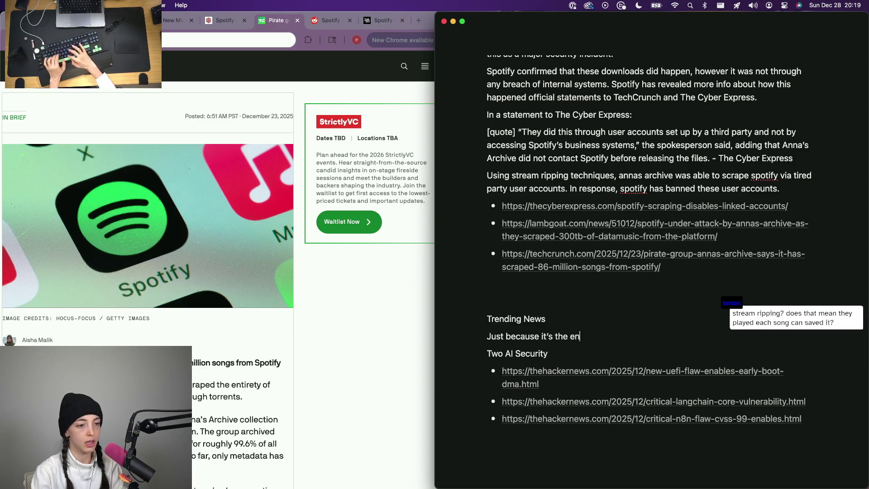
type("d of the year, doesn’t mean the")
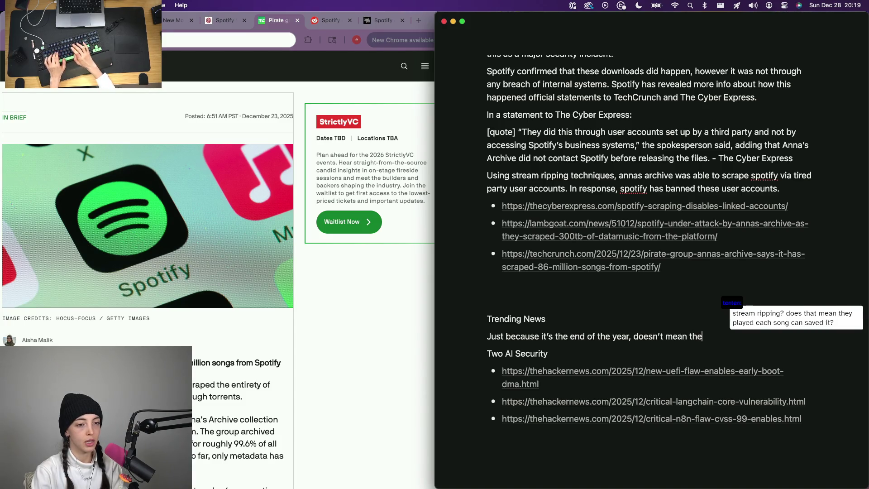
type("ybersec")
- Write the intro: year's end doesn't mean there isn't trending security news:
key("BackSpace")
key("BackSpace")
key("BackSpace")
key("BackSpace")
key("BackSpace")
key("BackSpace")
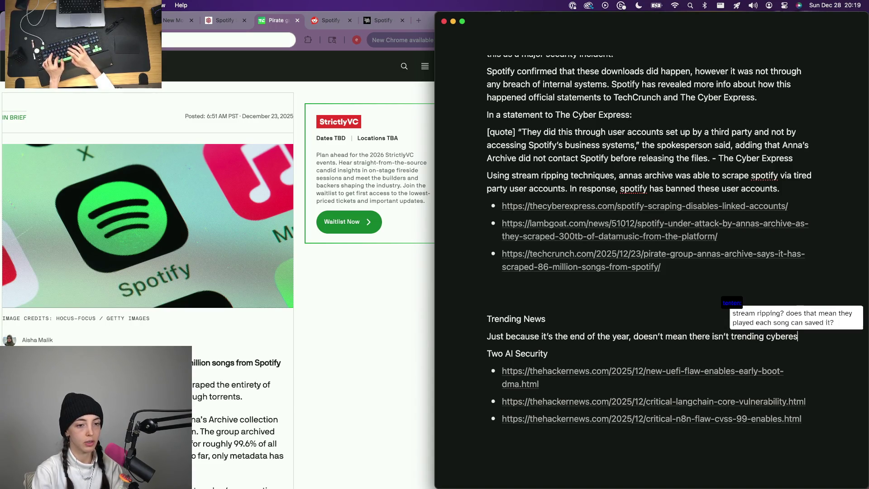
type("ucrity")
key("alt+BackSpace")
type("s")
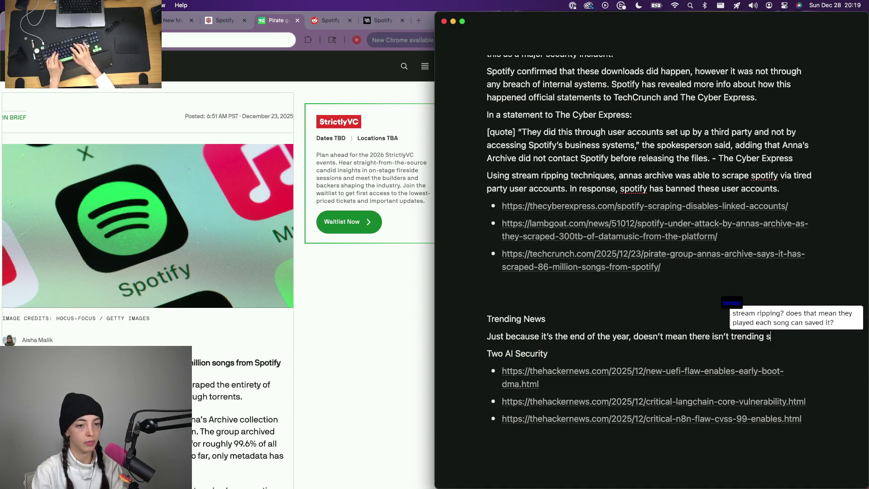
type("ecurity news you")
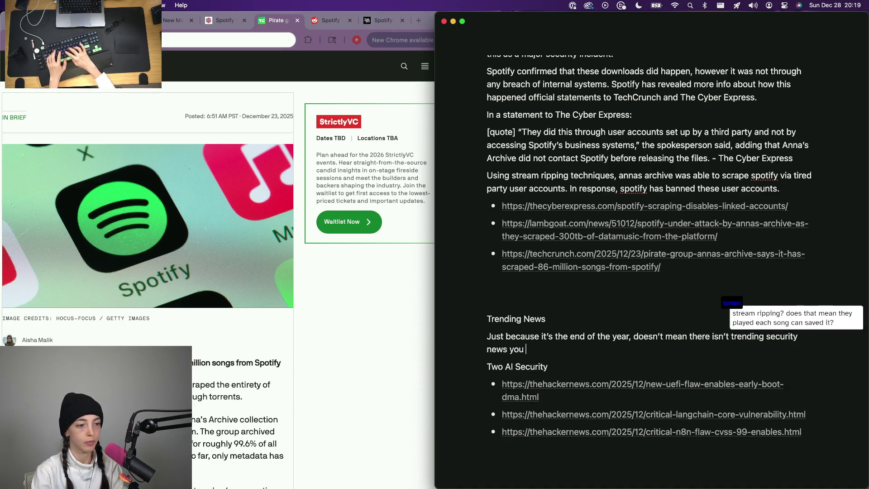
type("ant to k")
key("BackSpace")
key("BackSpace")
key("BackSpace")
key("BackSpace")
key("BackSpace")
key("BackSpace")
key("alt+BackSpace")
key("alt+BackSpace")
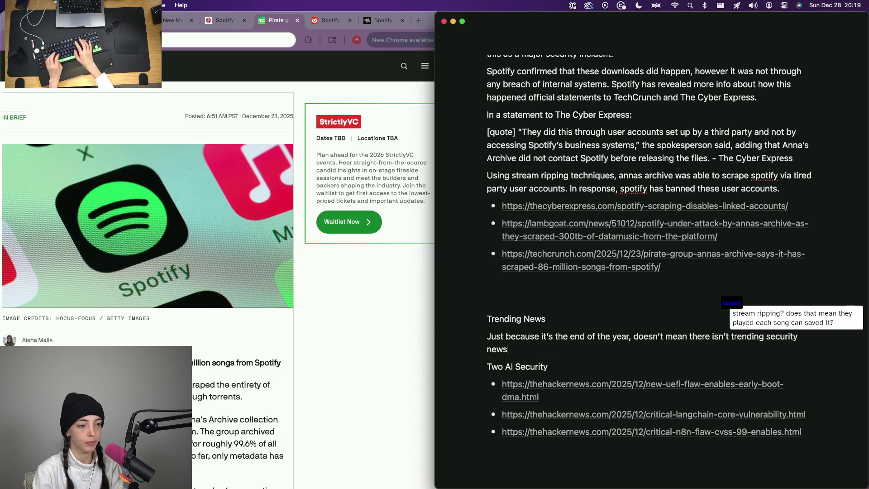
key("Return")
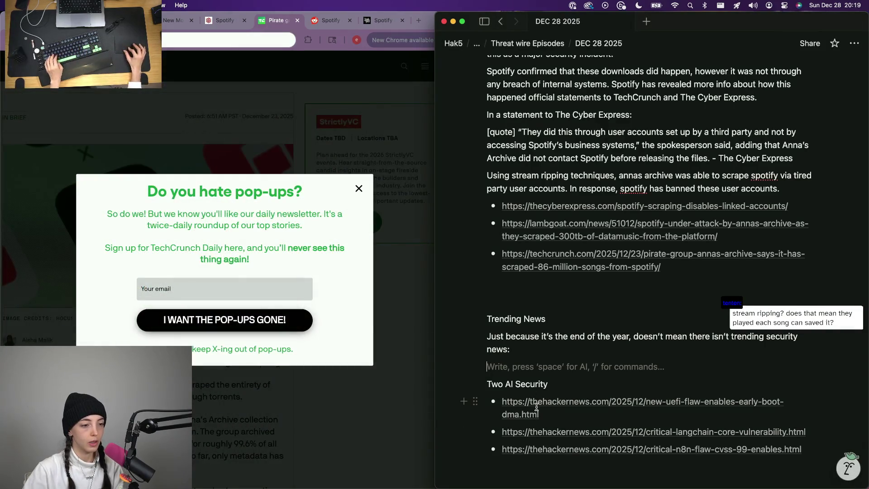
left_click(536, 406)
- Copy the Trending News heading over the Two AI Security heading text
triple_click(540, 319)
key("super+c")
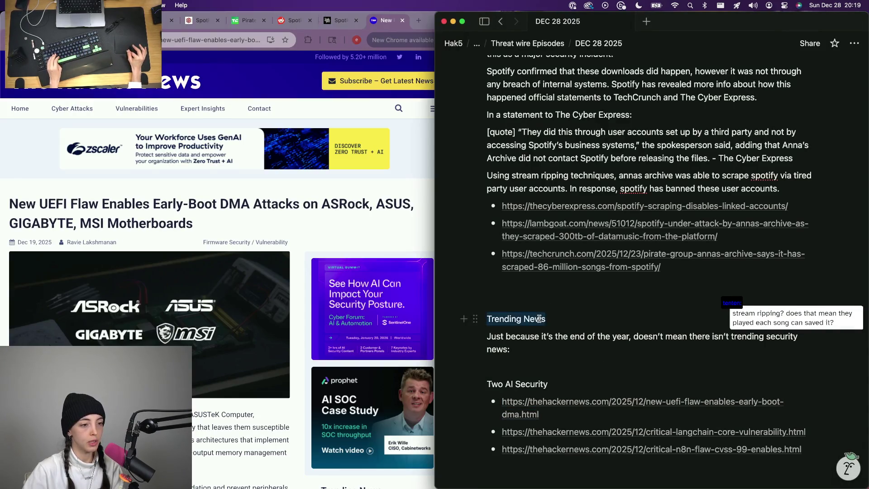
key("Down")
key("Down")
key("Down")
key("super+shift+Left")
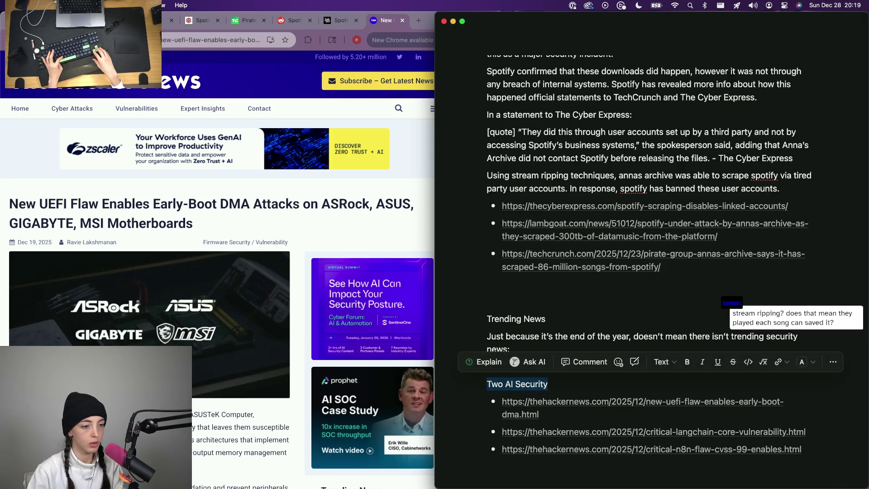
key("super+v")
scroll(278, 311, "down", 3)
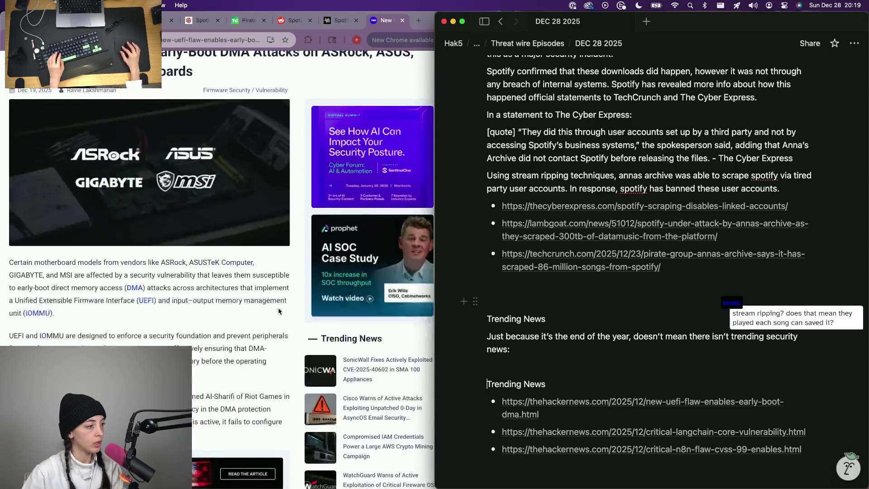
left_click(525, 360)
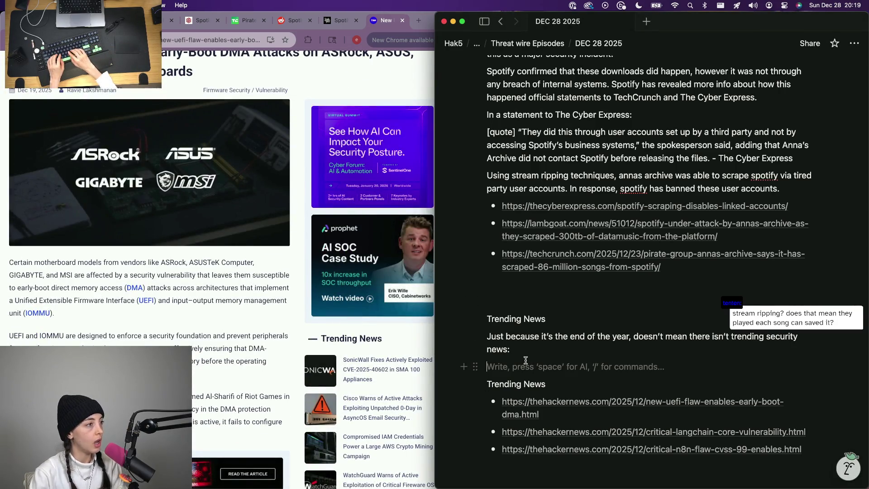
scroll(313, 330, "up", 2)
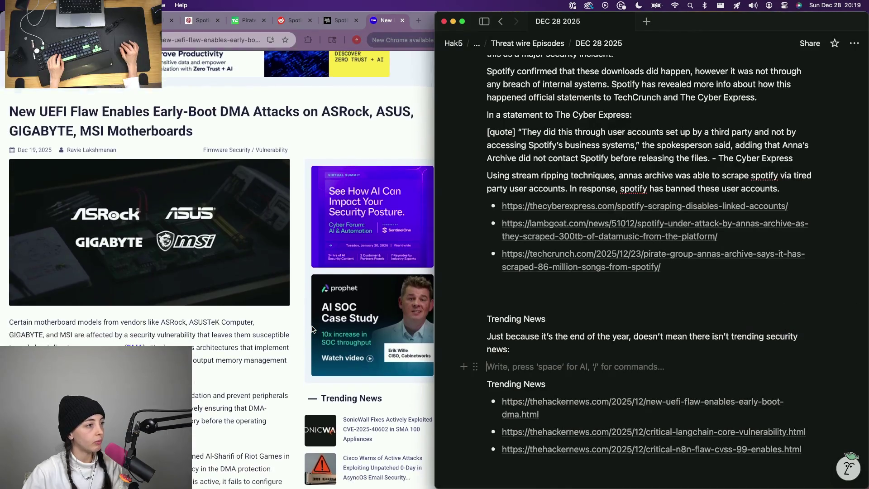
scroll(313, 330, "down", 3)
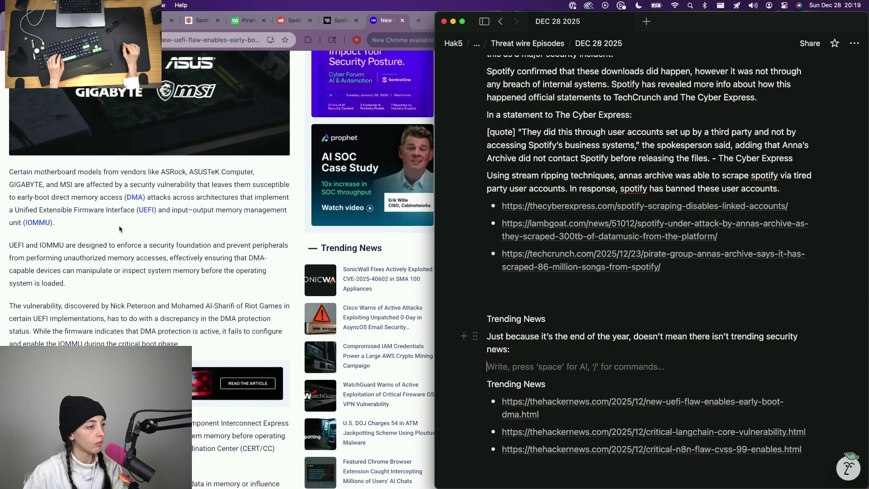
scroll(119, 229, "down", 5)
scroll(119, 203, "down", 3)
scroll(117, 86, "down", 2)
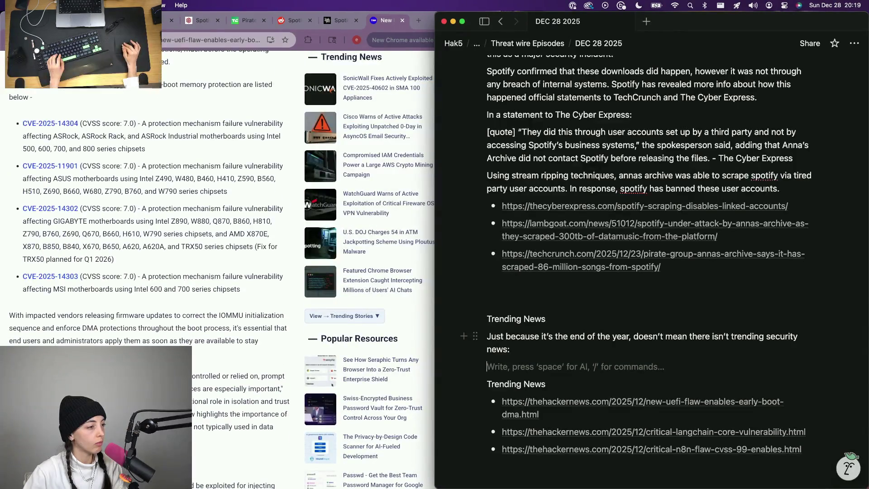
scroll(75, 333, "down", 4)
scroll(74, 334, "up", 5)
scroll(100, 217, "up", 4)
scroll(99, 217, "up", 2)
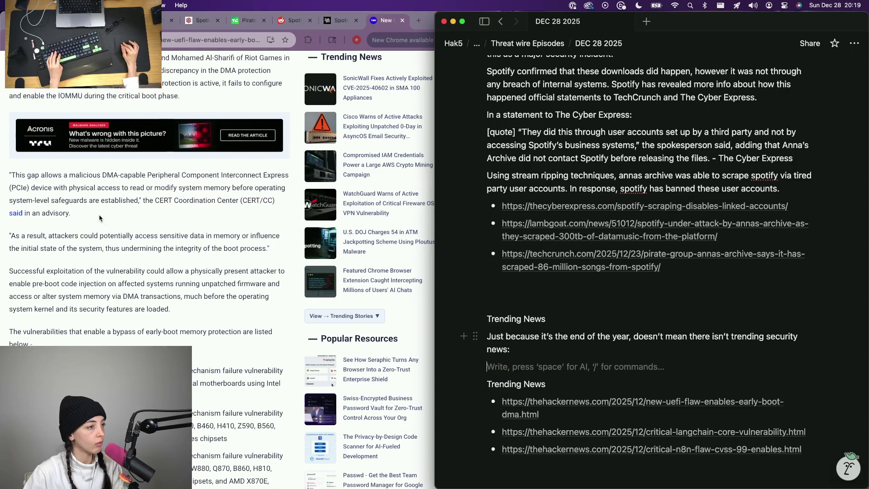
scroll(129, 204, "up", 3)
scroll(159, 189, "up", 3)
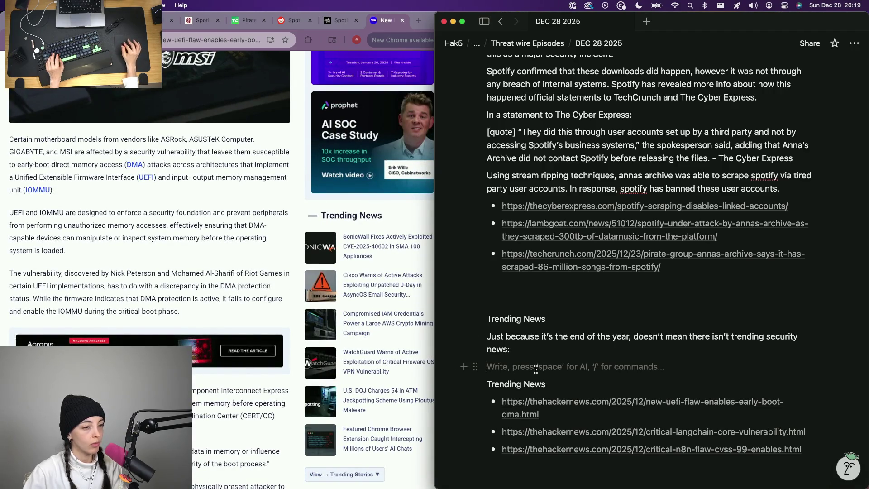
type("A new")
- Write that new CVEs leave motherboards viable to early boot direct memory access attacks
key("BackSpace")
key("BackSpace")
key("BackSpace")
type("new series of CVEs were found to affect motherboards")
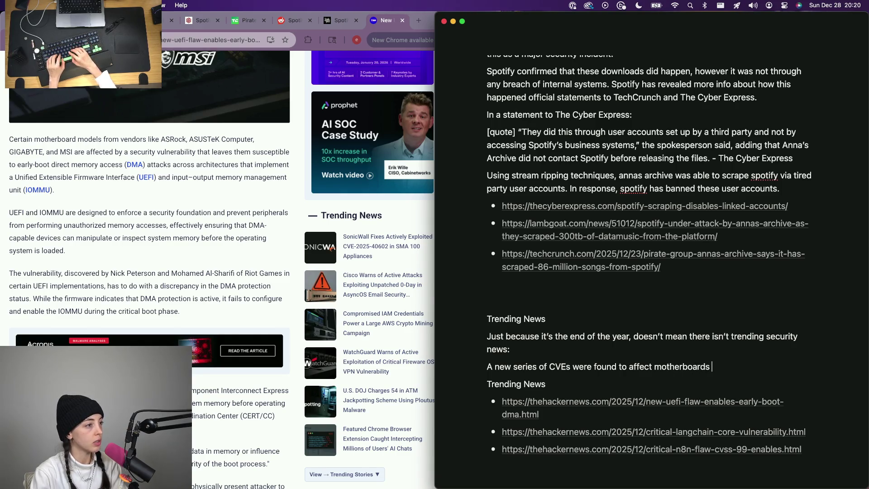
key("alt+BackSpace")
type("up of motherboards lea")
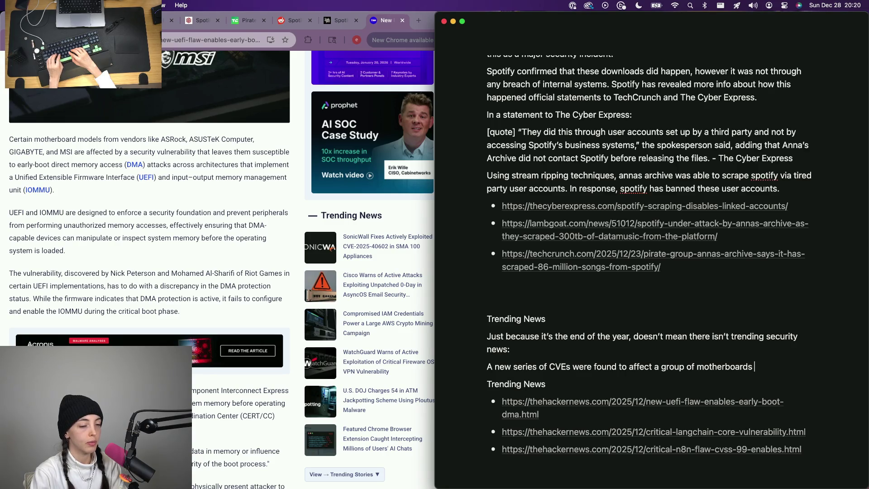
type("ving them su")
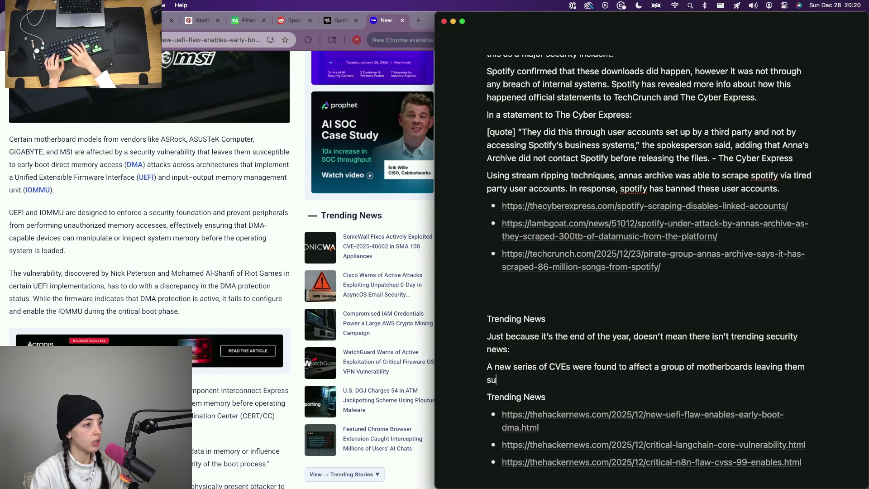
key("BackSpace")
key("BackSpace")
type("viable to")
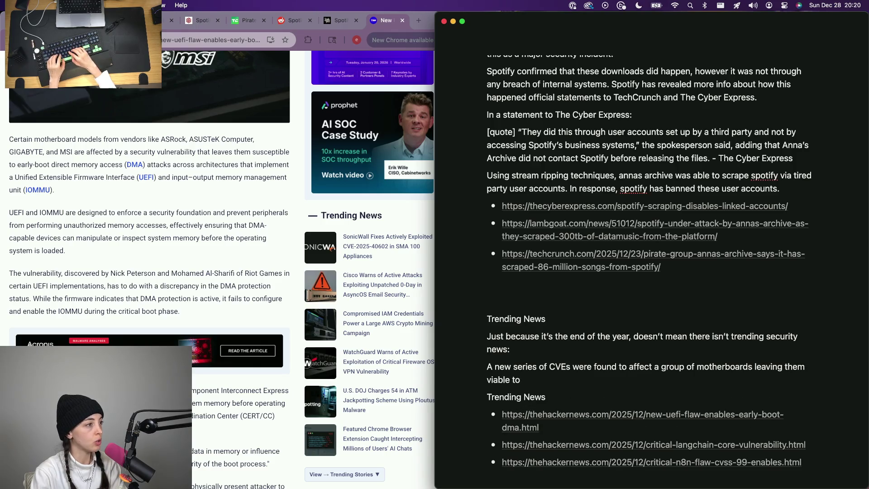
type(" early boot direct memory access attacks.")
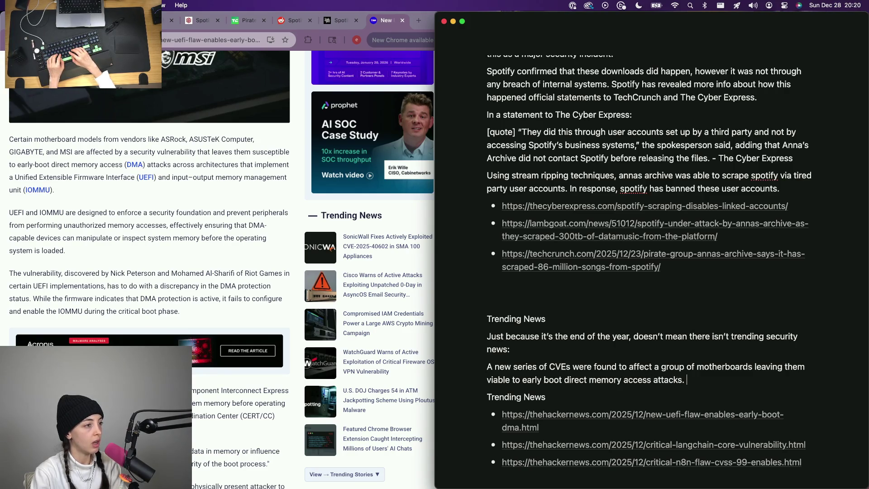
key("BackSpace")
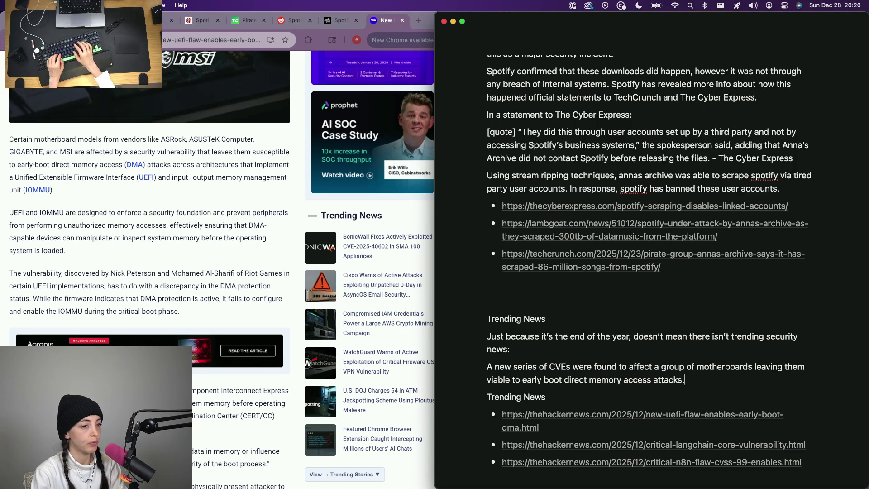
key("Return")
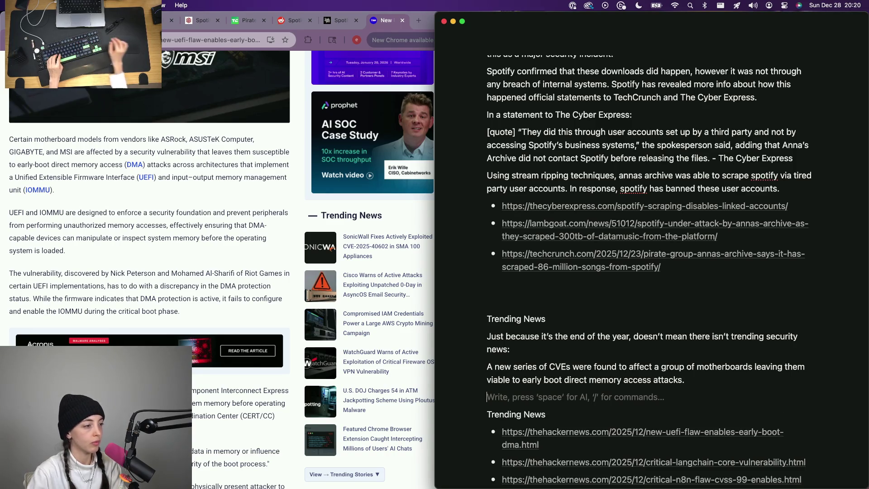
scroll(217, 259, "down", 2)
scroll(149, 258, "down", 5)
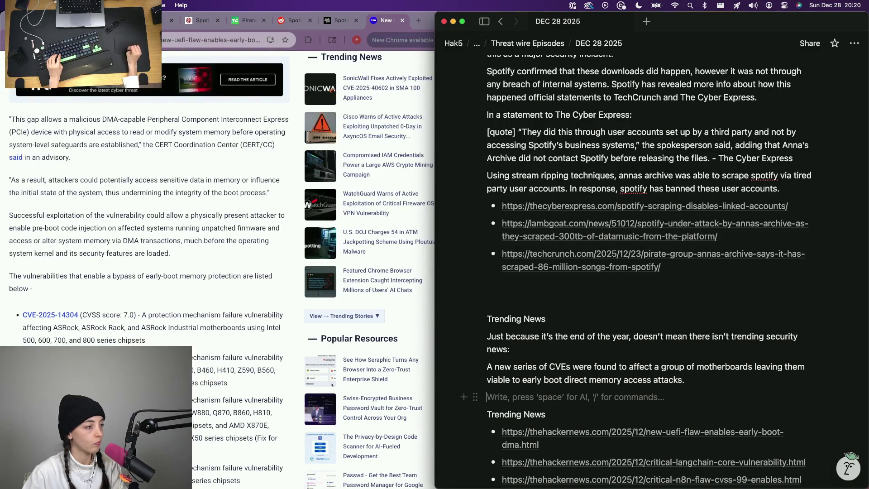
scroll(150, 258, "down", 5)
scroll(150, 258, "down", 1)
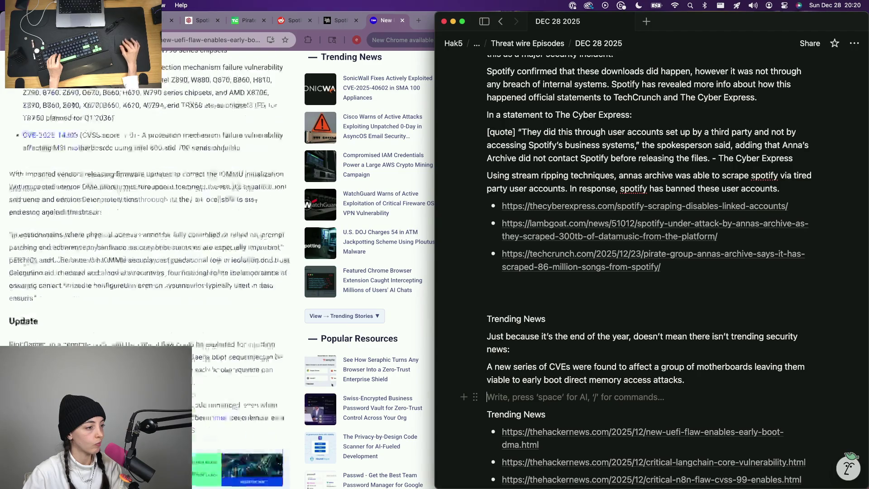
scroll(332, 385, "down", 5)
scroll(331, 385, "down", 3)
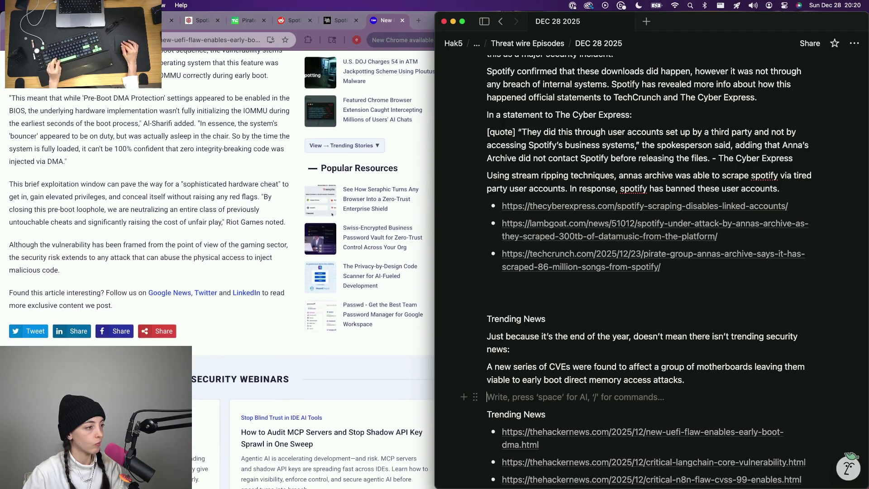
scroll(146, 221, "up", 3)
scroll(145, 221, "up", 2)
scroll(145, 221, "up", 5)
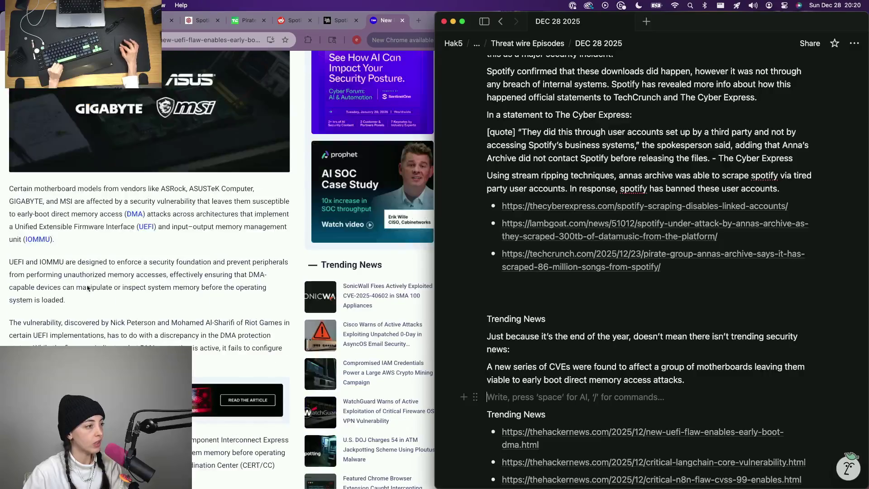
- Search the web for the UEFI flaw headline and open the Gigabyte result
left_click(185, 210)
scroll(185, 210, "up", 1)
scroll(184, 210, "up", 2)
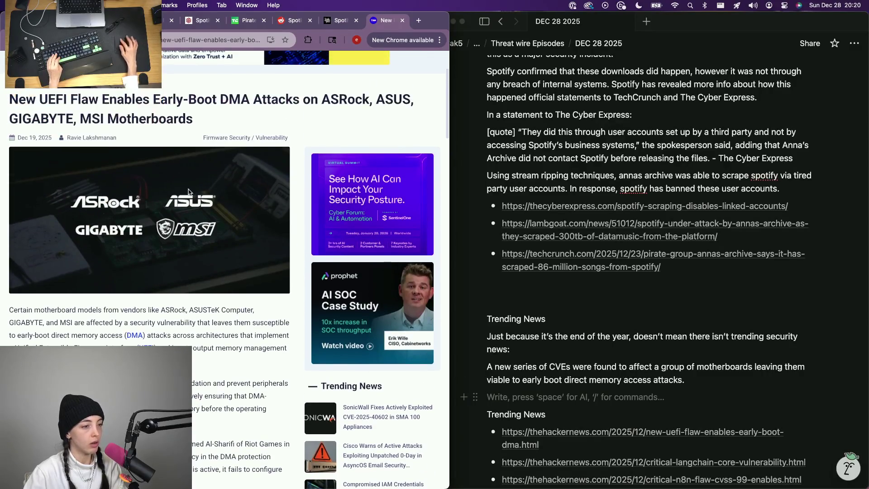
scroll(204, 218, "up", 3)
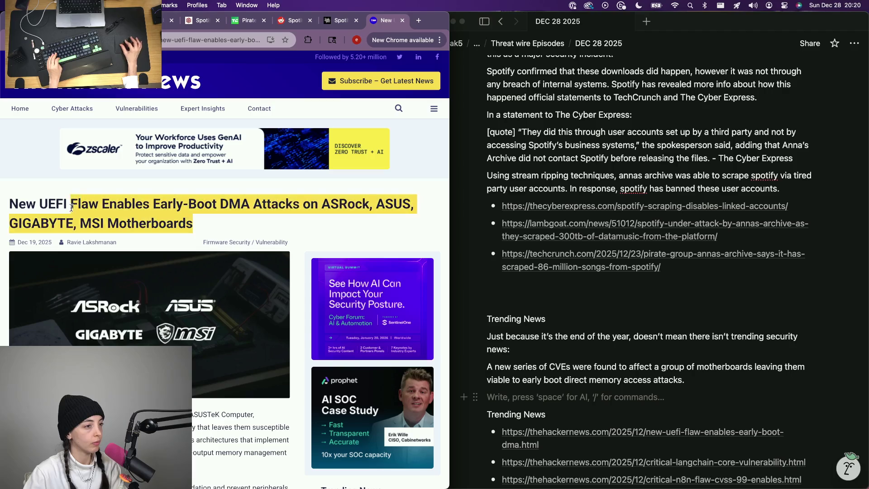
left_click_drag(232, 233, 2, 215)
key("ctrl+c")
key("ctrl+t")
key("ctrl+v")
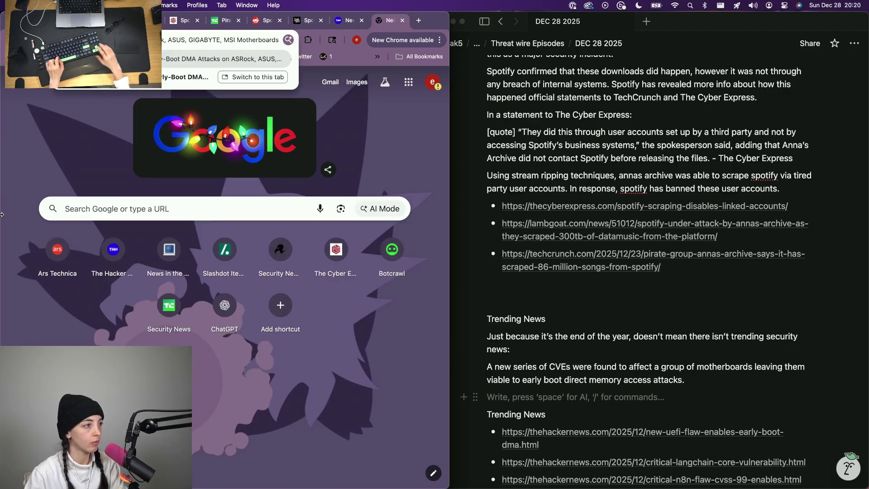
key("Return")
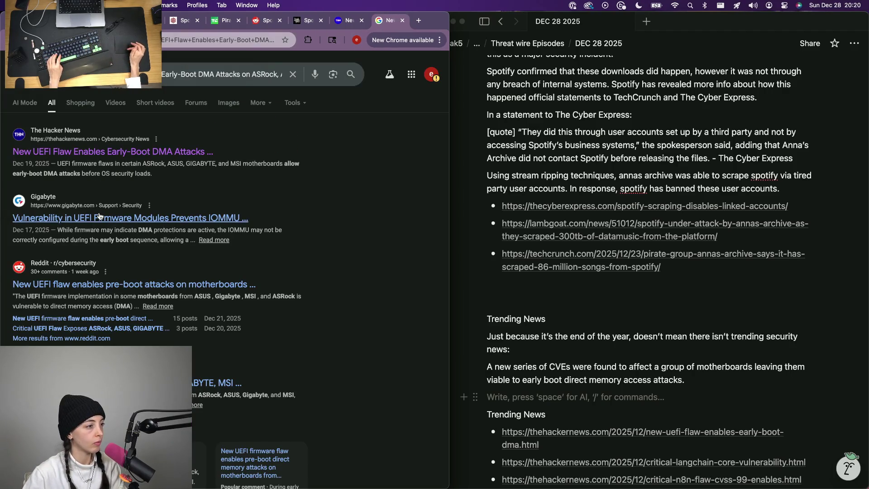
left_click(99, 216)
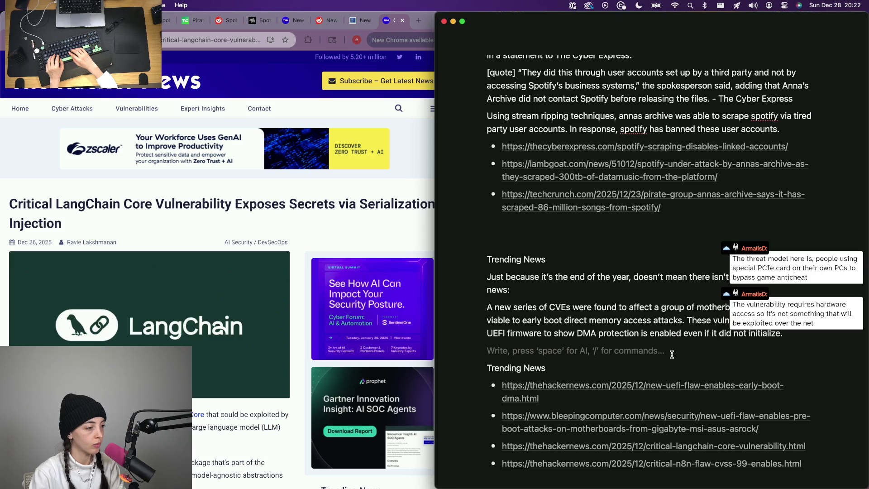
type("The Langu")
- Begin the sentence 'A LangChain Core python package vulnerability', fixing capitalisation and the opening word
key("BackSpace")
type("Chai")
key("BackSpace")
key("BackSpace")
key("BackSpace")
type("hain core")
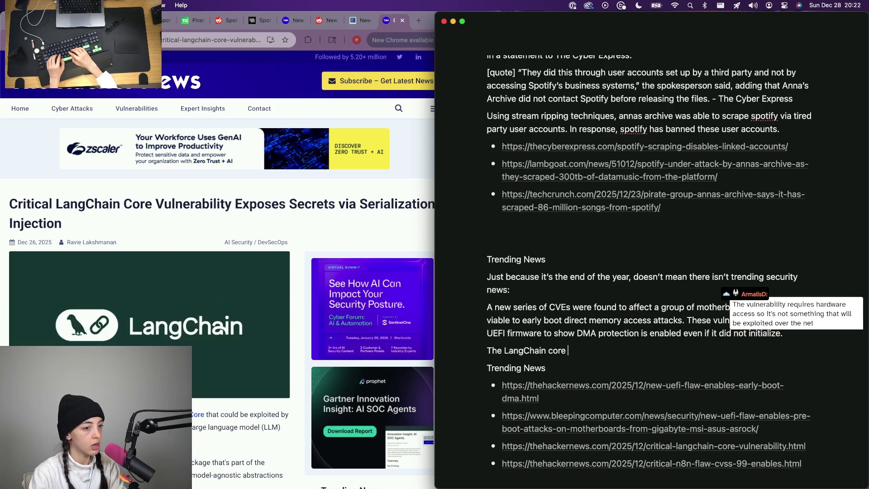
key("BackSpace")
key("BackSpace")
key("BackSpace")
type("Core python package")
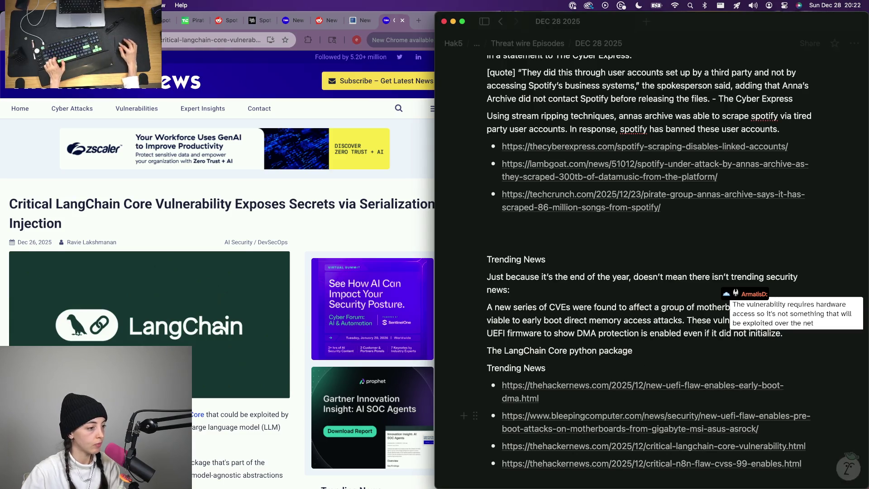
scroll(218, 303, "down", 2)
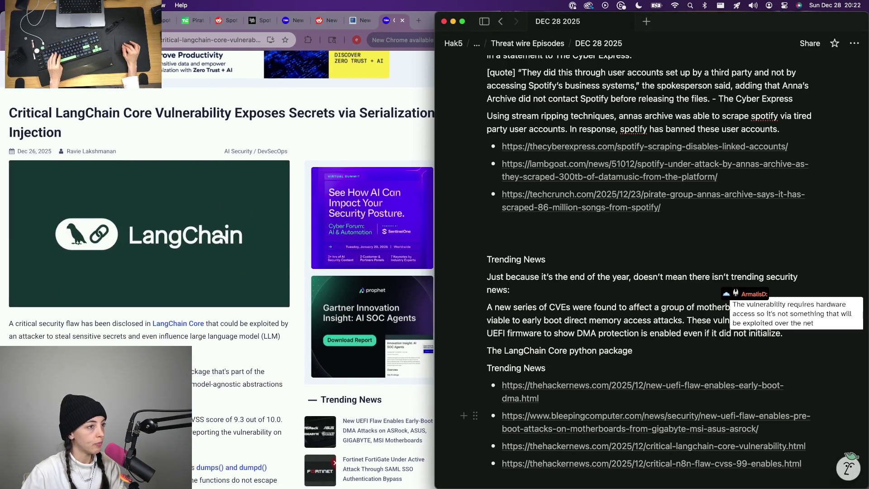
scroll(217, 271, "down", 3)
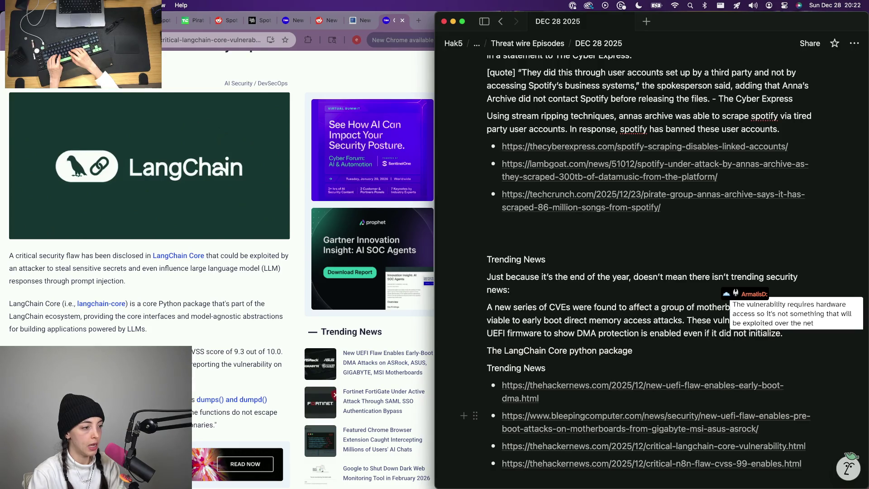
type("had")
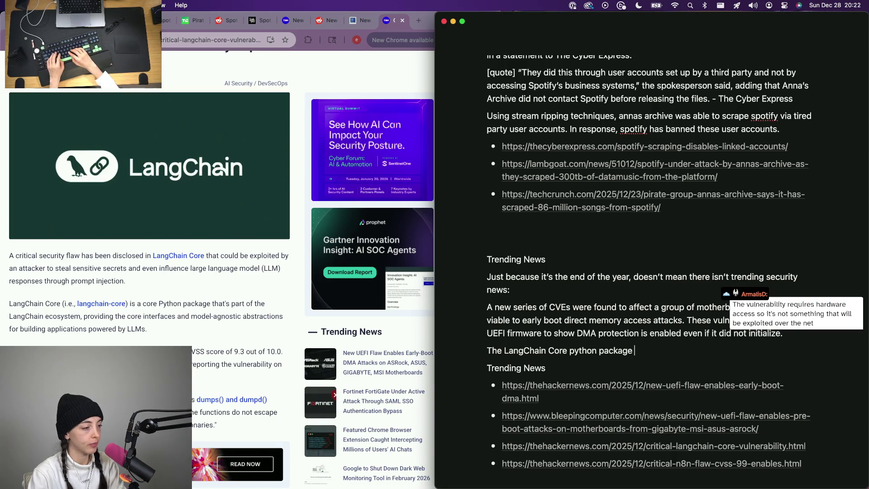
key("super+Left")
key("shift+alt+Right")
type("Avuln")
key("BackSpace")
key("BackSpace")
key("BackSpace")
key("BackSpace")
key("BackSpace")
type("vulneability affect ")
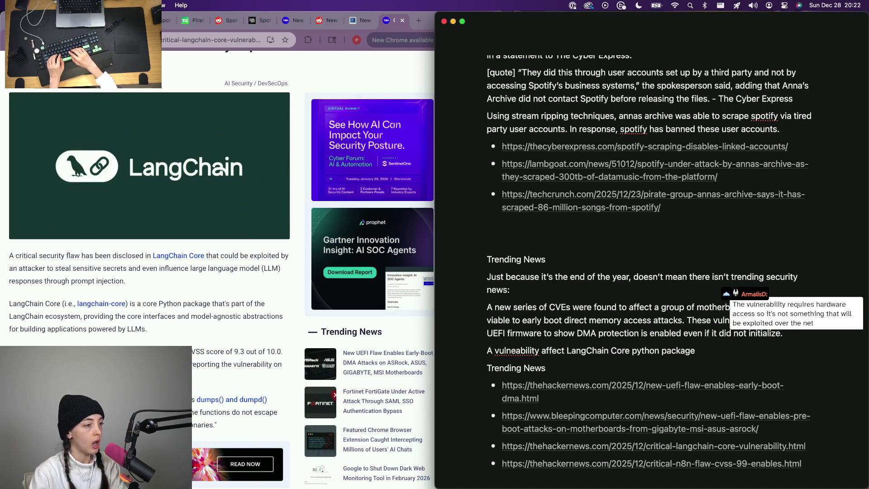
type("d for ex")
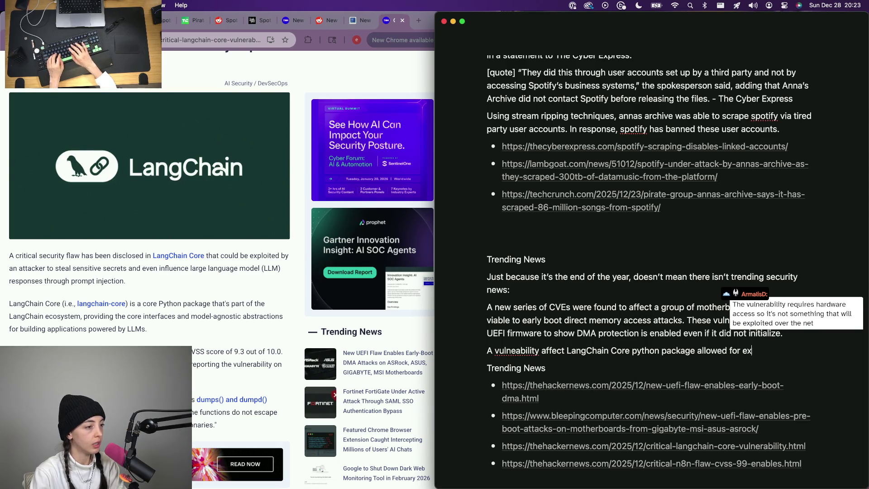
- Reword the ending to say the vulnerability allowed serialization injection
key("BackSpace")
key("BackSpace")
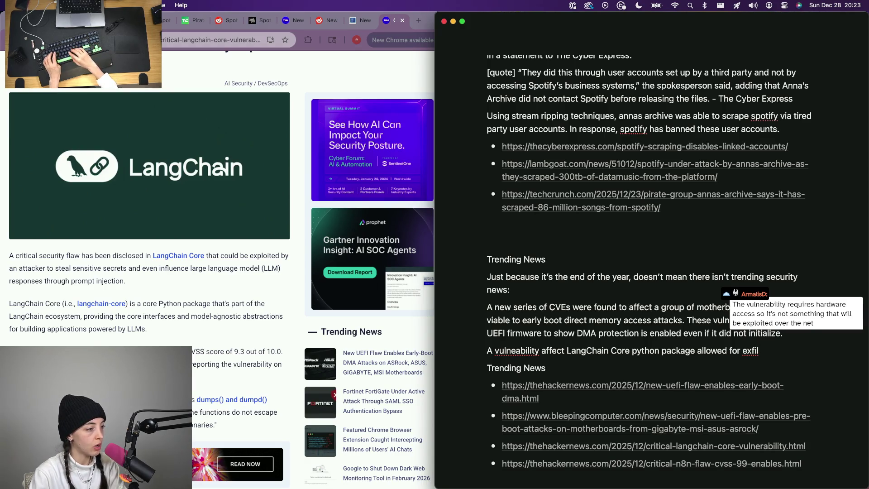
key("BackSpace")
key("BackSpace")
key("BackSpace")
type("seria")
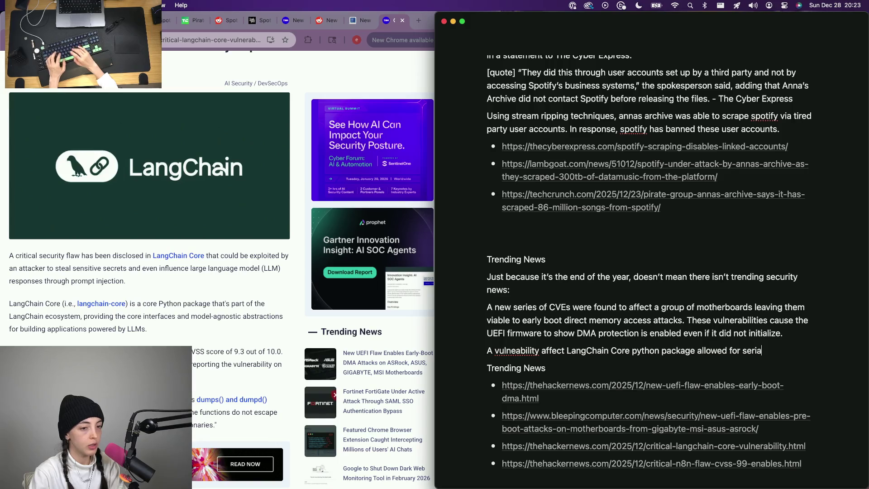
type("lization")
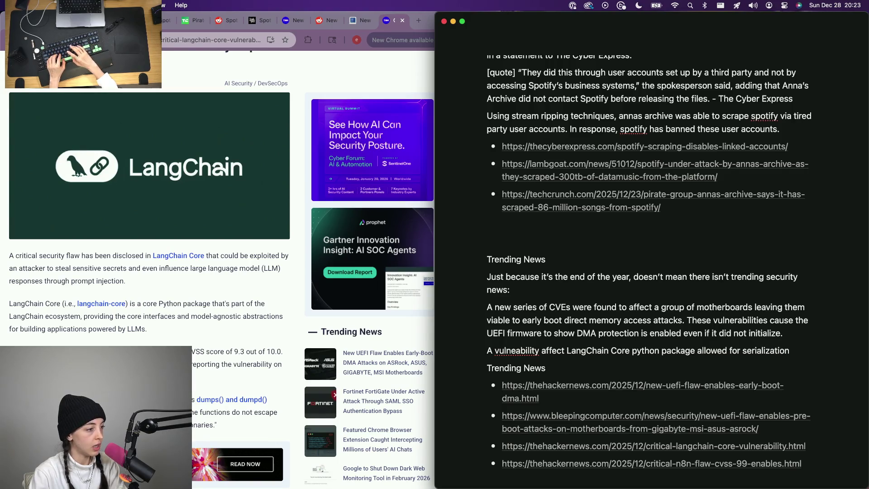
type(" infection")
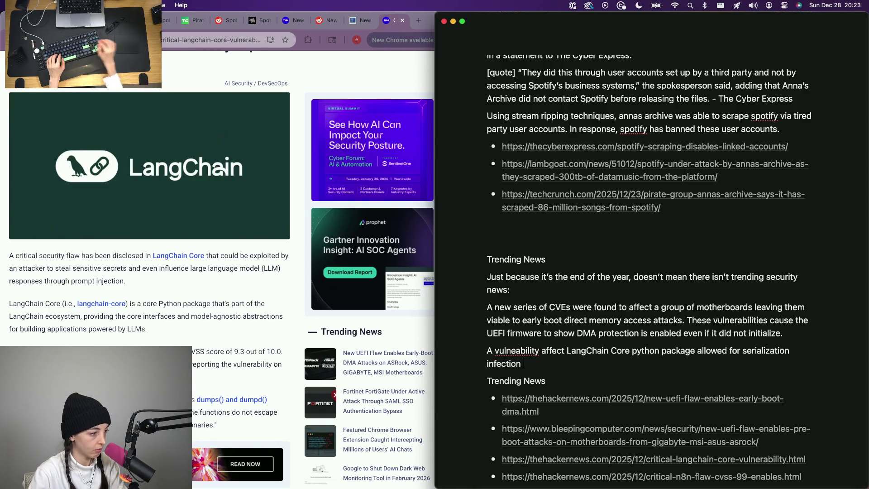
scroll(255, 381, "down", 5)
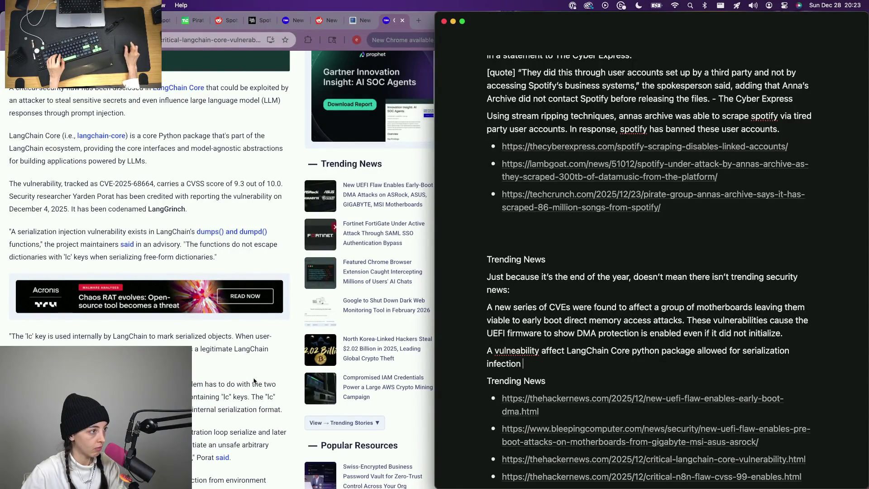
scroll(254, 381, "down", 2)
scroll(255, 381, "up", 2)
scroll(255, 382, "up", 2)
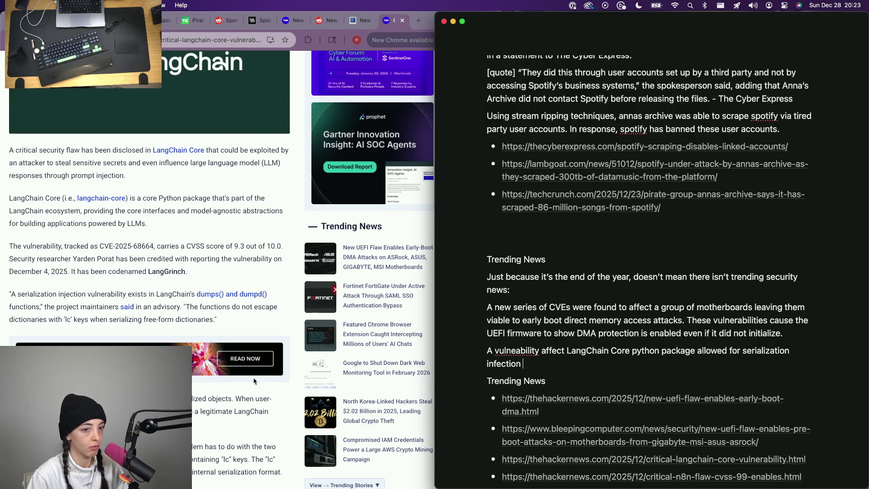
key("BackSpace")
key("BackSpace")
key("BackSpace")
type("injec")
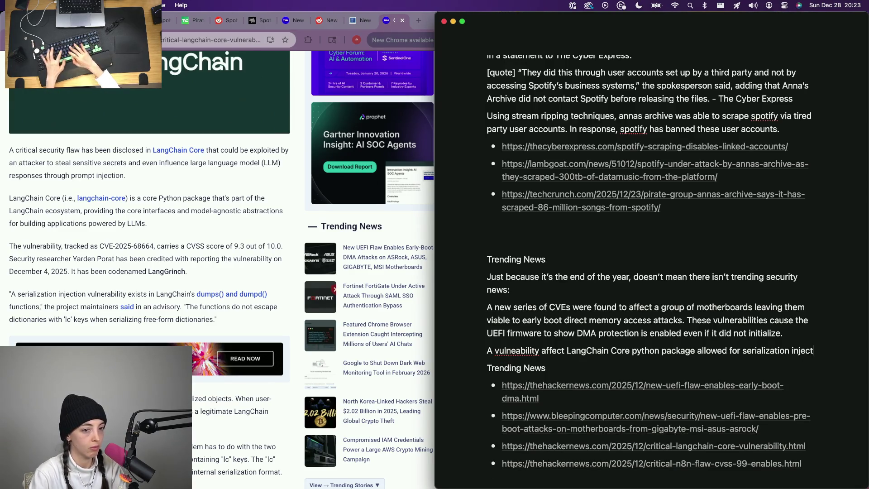
type("tion")
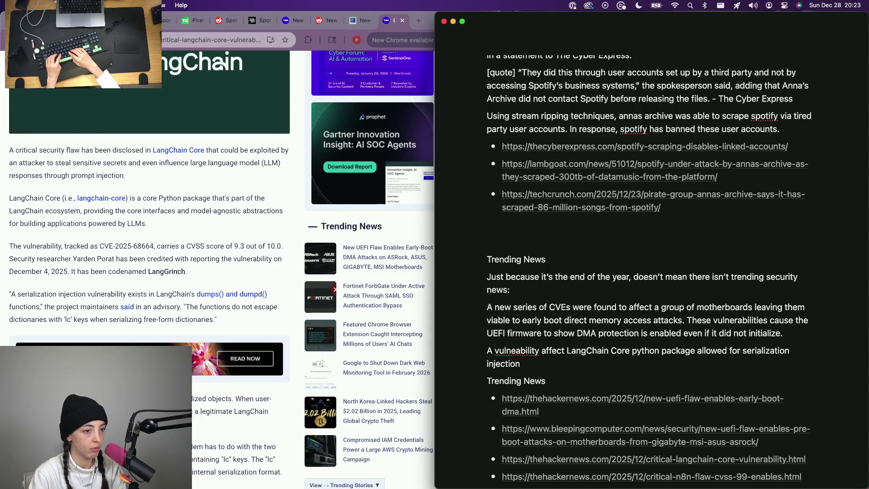
type("ing")
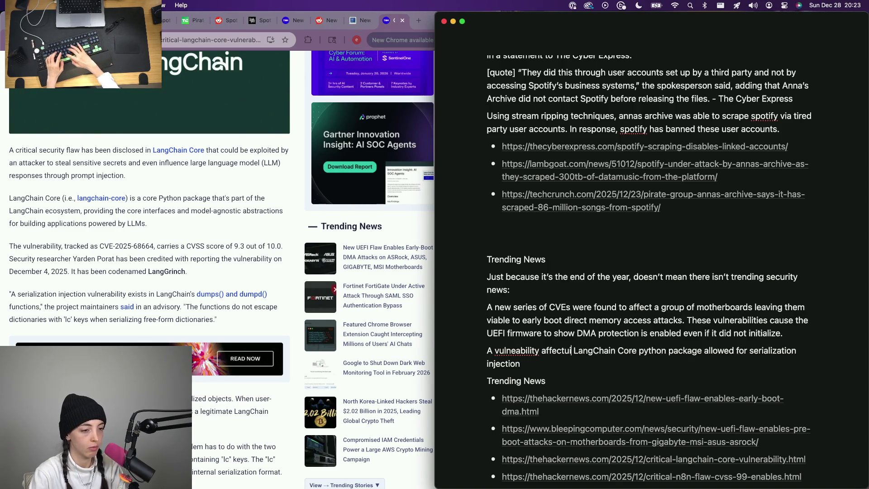
key("alt+Right")
key("alt+Right")
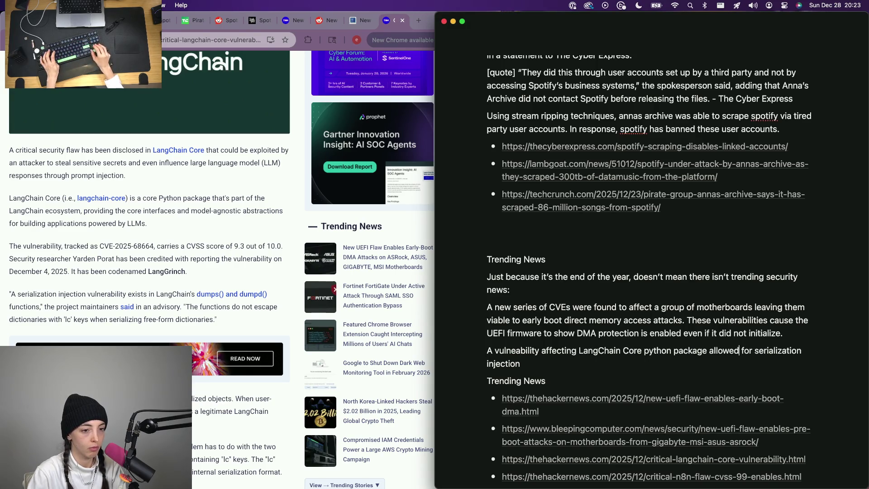
key("alt+Left")
type("was f")
key("Delete")
type("o")
key("super+z")
type("uond")
key("alt+BackSpace")
type("found that")
key("alt+shift+Right")
key("Right")
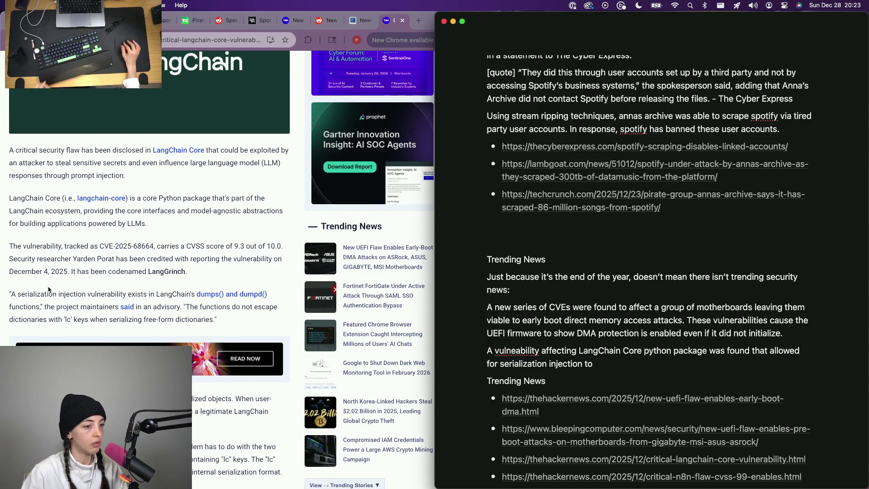
scroll(86, 342, "down", 5)
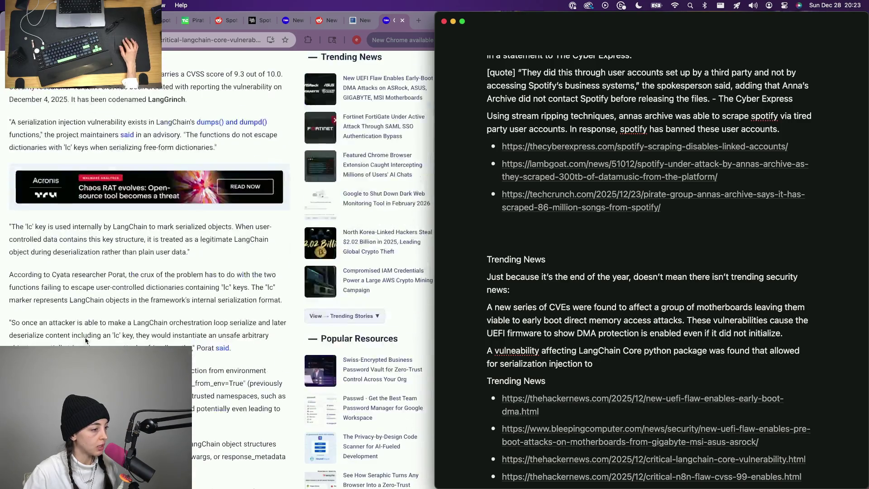
scroll(149, 258, "down", 3)
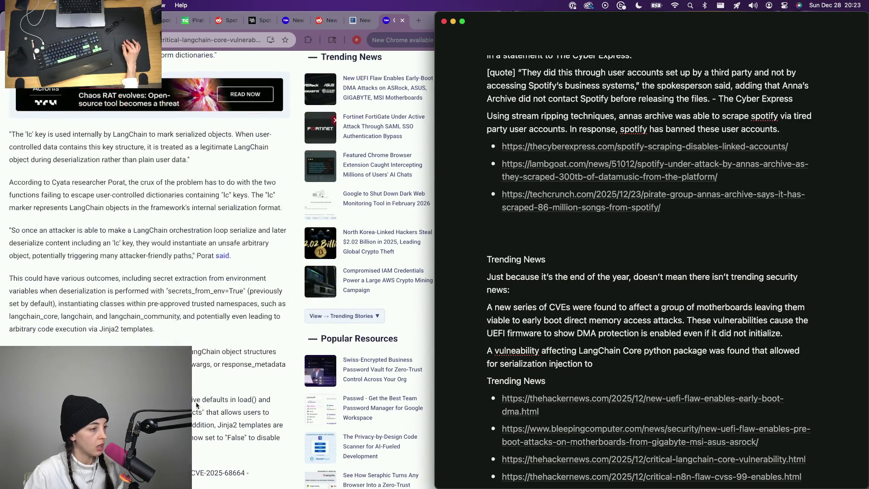
scroll(149, 258, "down", 3)
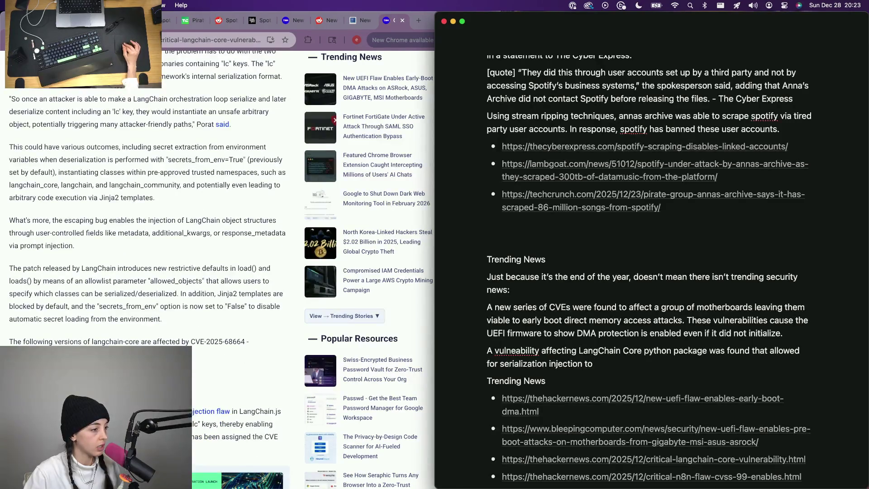
scroll(150, 259, "down", 1)
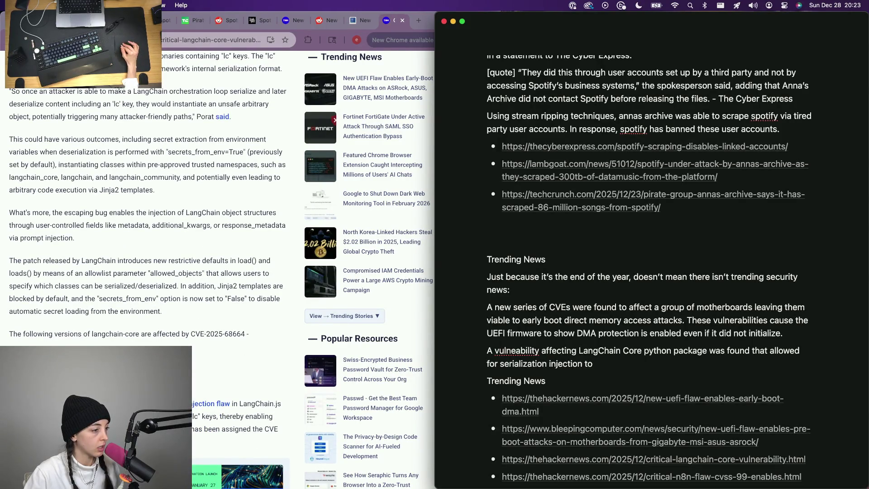
scroll(332, 475, "down", 1)
scroll(332, 469, "down", 5)
scroll(333, 462, "down", 3)
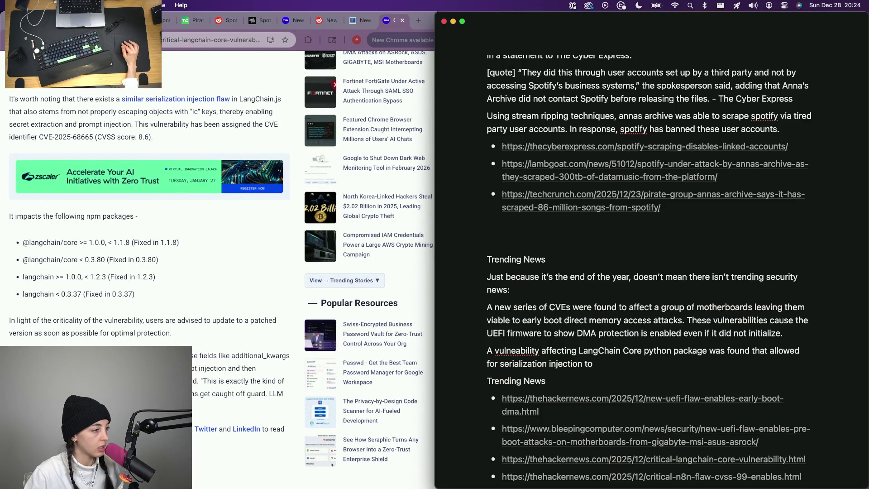
scroll(331, 464, "up", 2)
scroll(214, 173, "up", 3)
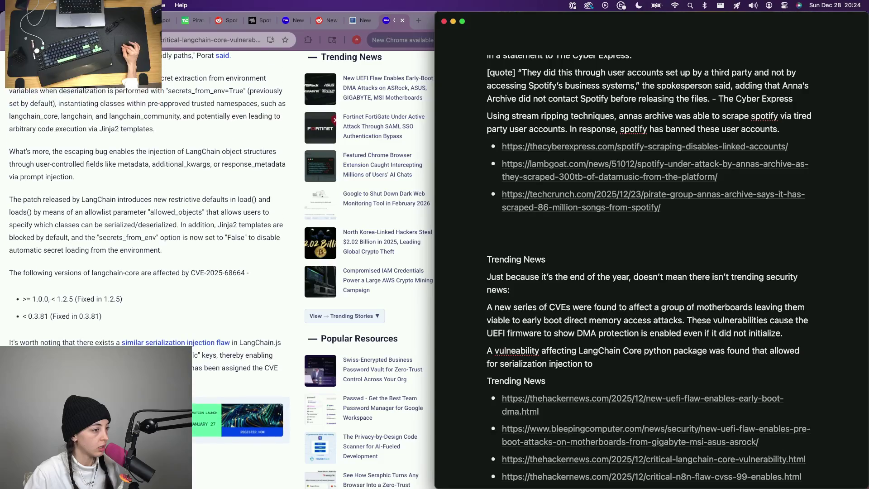
scroll(215, 173, "up", 1)
left_click(218, 168)
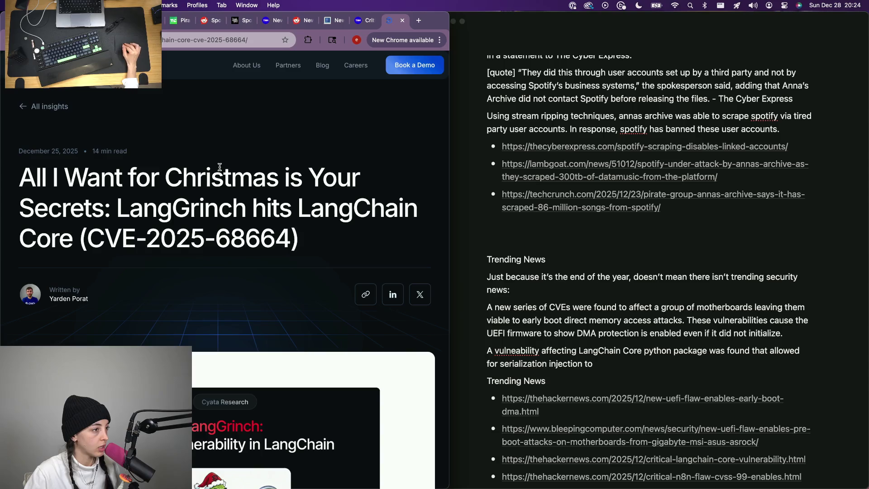
scroll(220, 167, "down", 5)
scroll(306, 149, "down", 1)
scroll(350, 136, "up", 1)
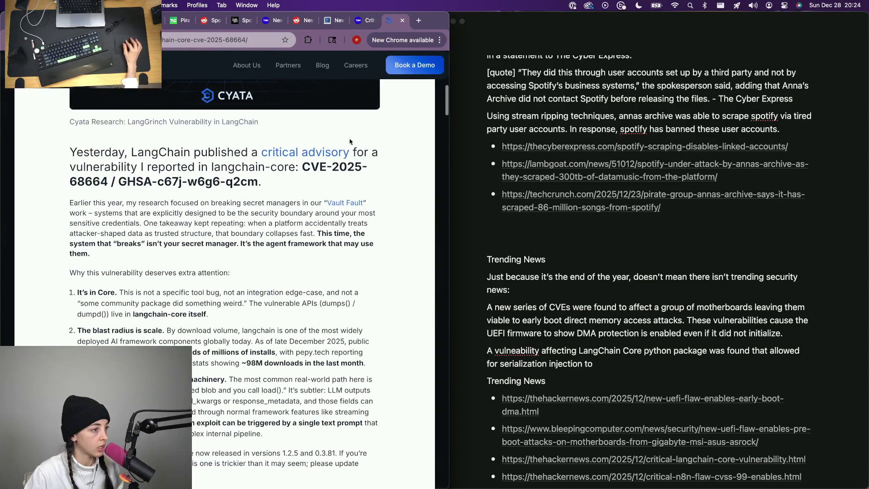
scroll(305, 197, "up", 3)
scroll(305, 197, "down", 2)
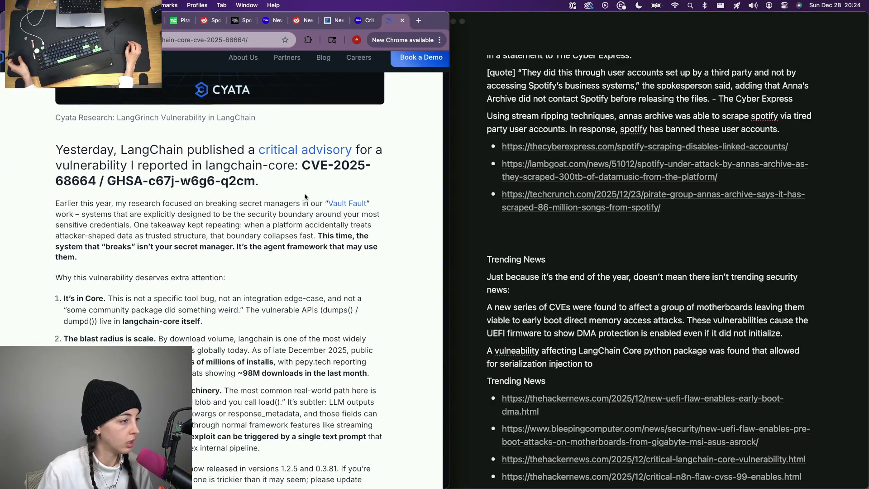
scroll(239, 284, "down", 1)
scroll(239, 284, "down", 1)
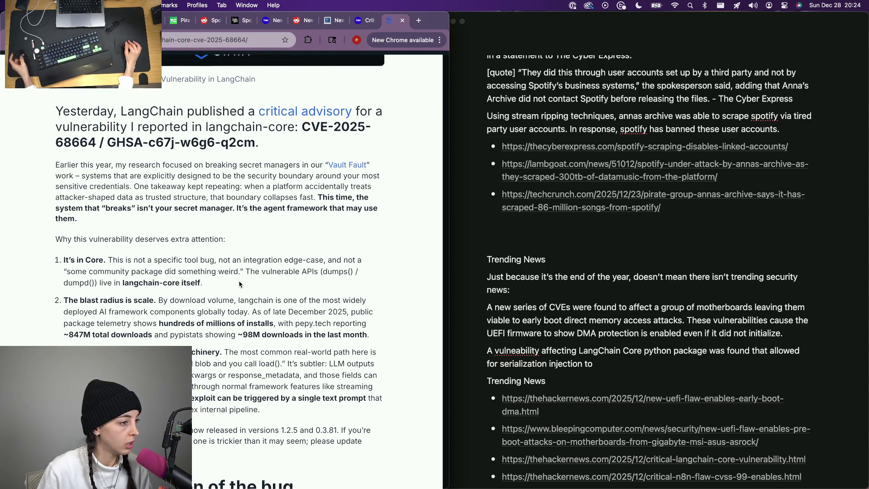
scroll(239, 283, "down", 1)
scroll(240, 284, "down", 2)
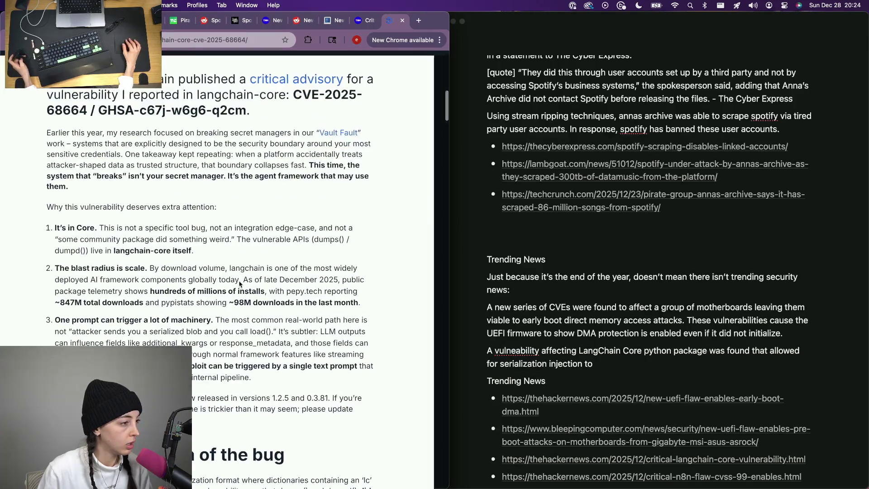
scroll(239, 280, "down", 1)
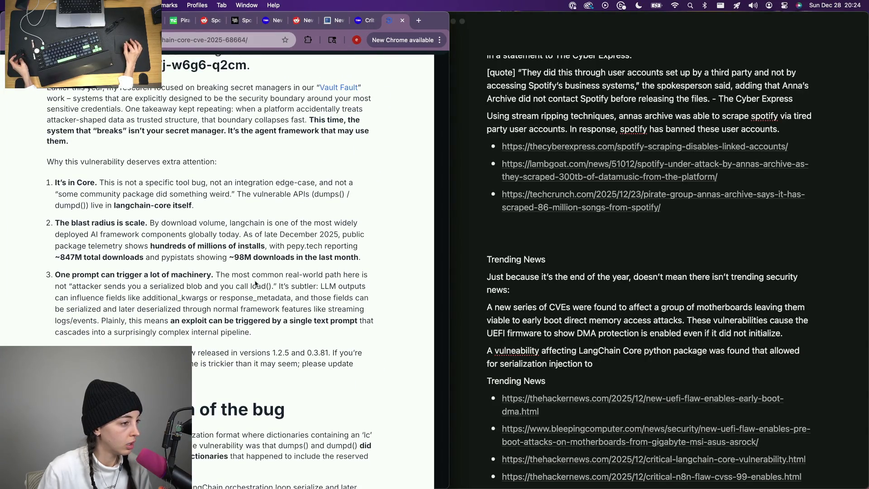
mouse_move(601, 320)
left_click(601, 365)
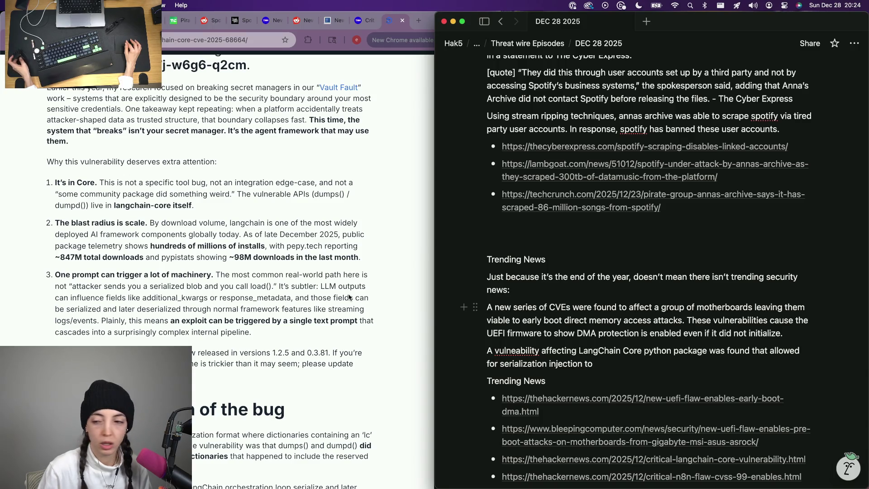
key("super+Tab")
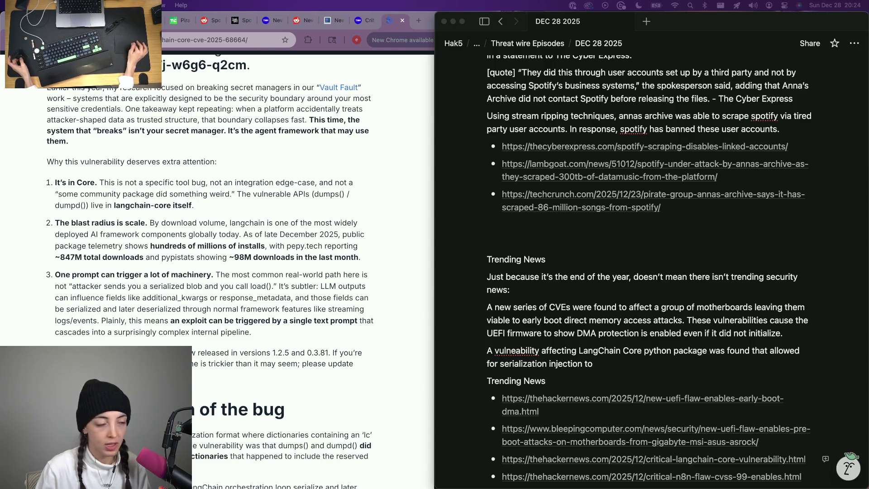
scroll(202, 337, "down", 2)
scroll(211, 391, "down", 3)
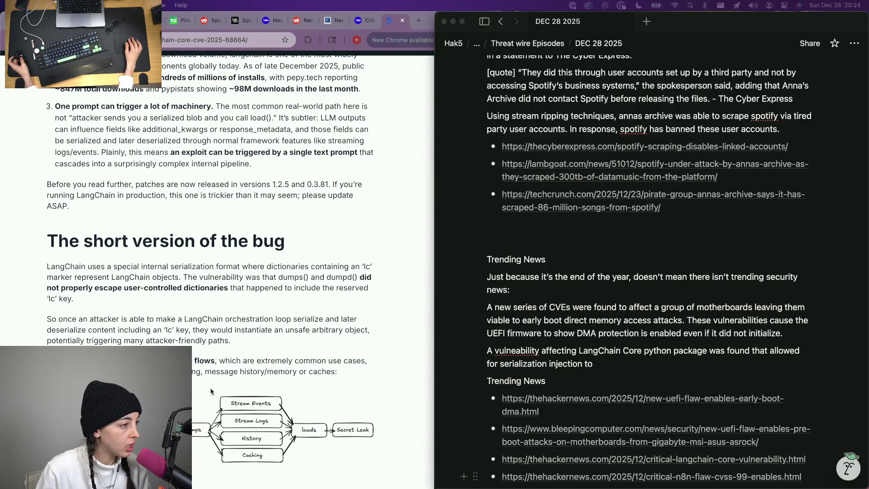
scroll(212, 391, "up", 1)
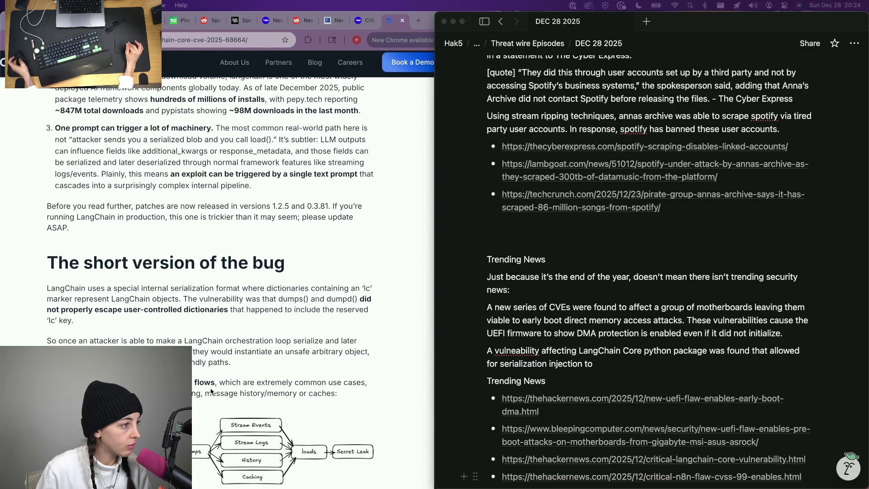
scroll(212, 391, "up", 1)
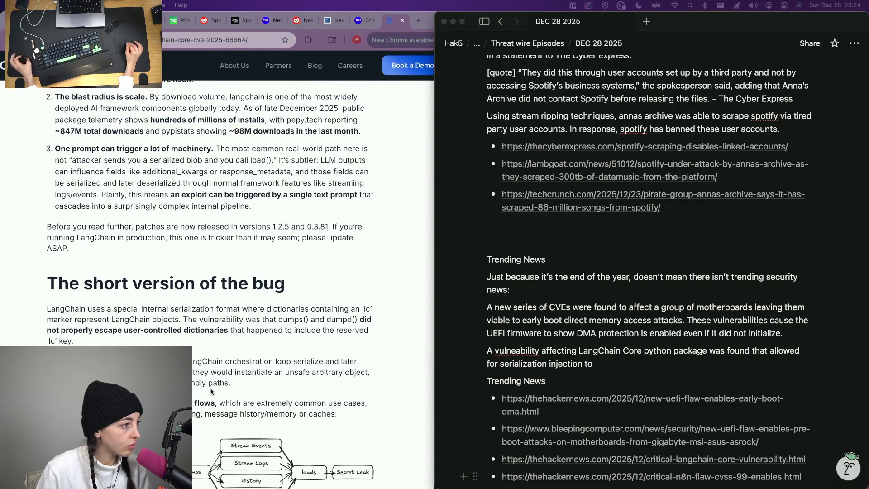
scroll(211, 391, "up", 2)
scroll(212, 392, "up", 2)
scroll(212, 391, "up", 2)
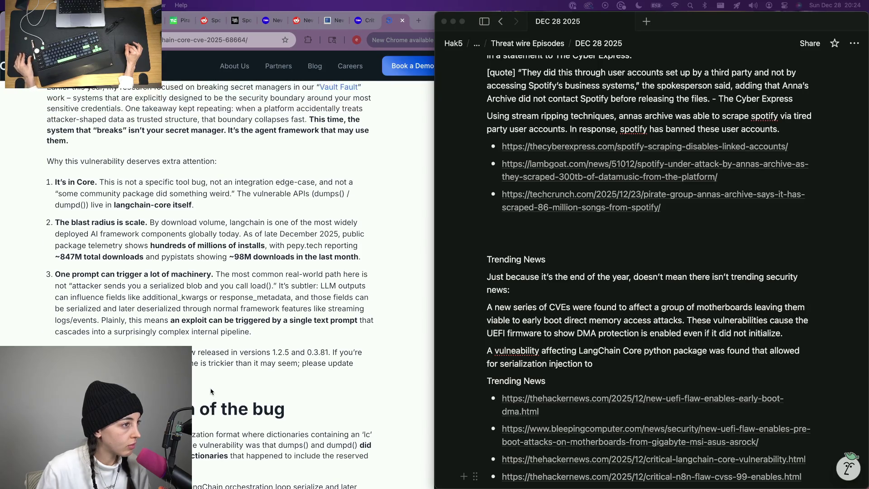
scroll(211, 392, "up", 2)
scroll(211, 392, "up", 1)
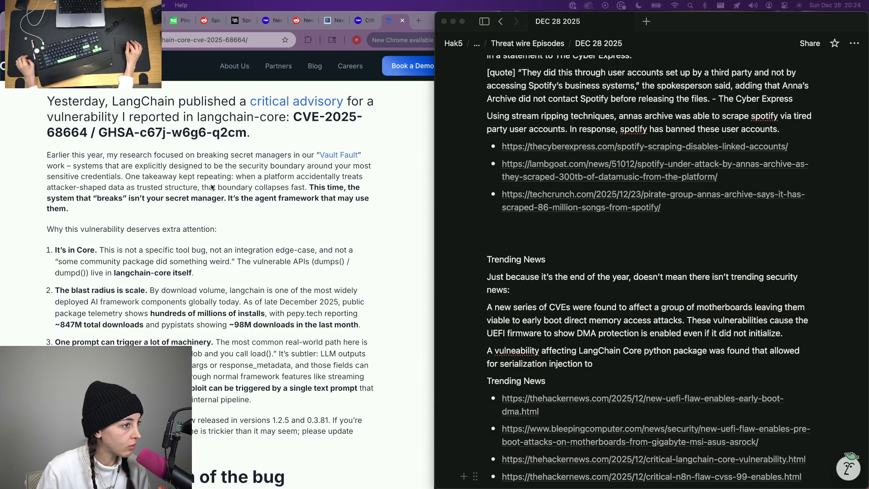
scroll(212, 187, "down", 1)
scroll(212, 187, "down", 2)
scroll(212, 187, "down", 1)
scroll(212, 187, "down", 3)
scroll(211, 187, "down", 2)
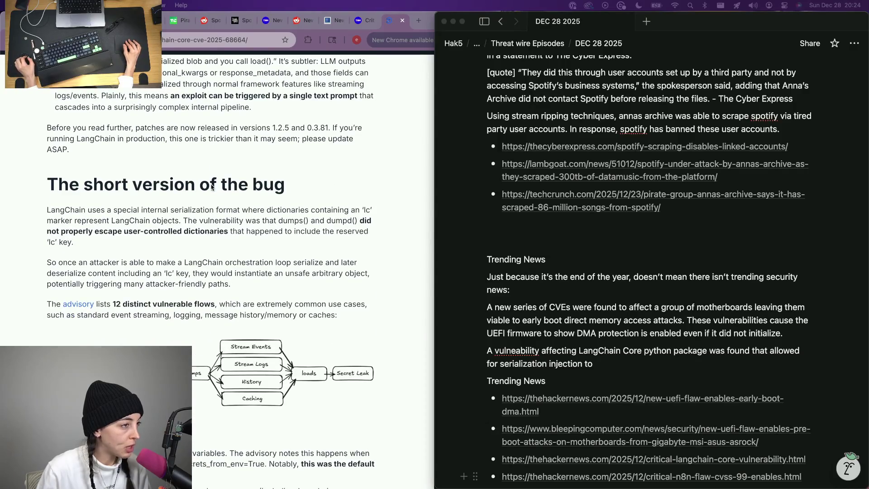
left_click(365, 21)
scroll(271, 249, "down", 1)
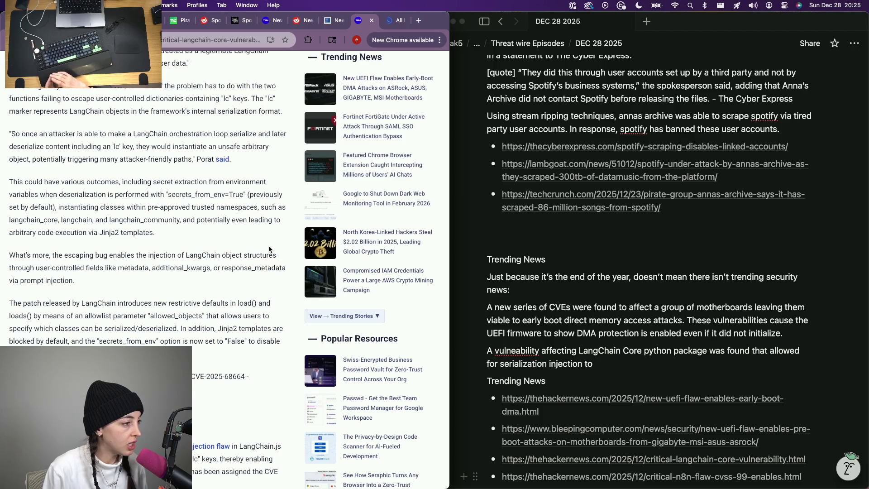
scroll(270, 249, "up", 5)
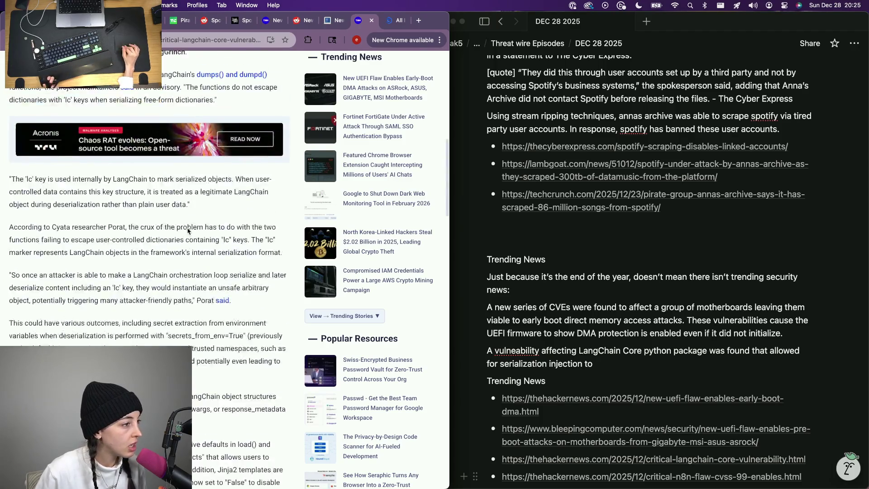
scroll(224, 238, "up", 3)
scroll(190, 233, "up", 1)
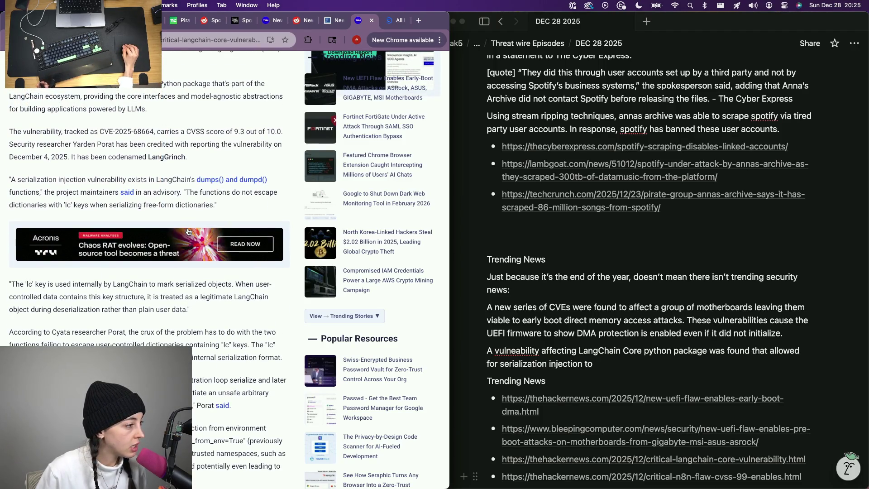
scroll(126, 141, "up", 1)
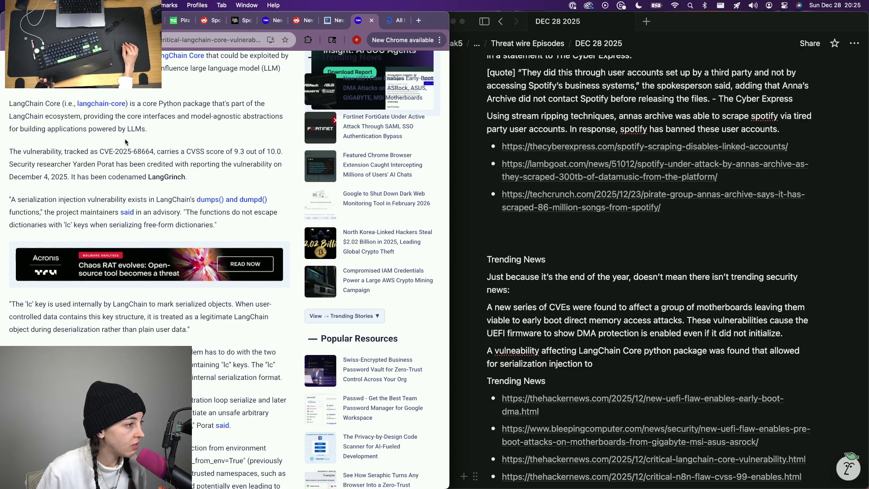
scroll(125, 142, "up", 1)
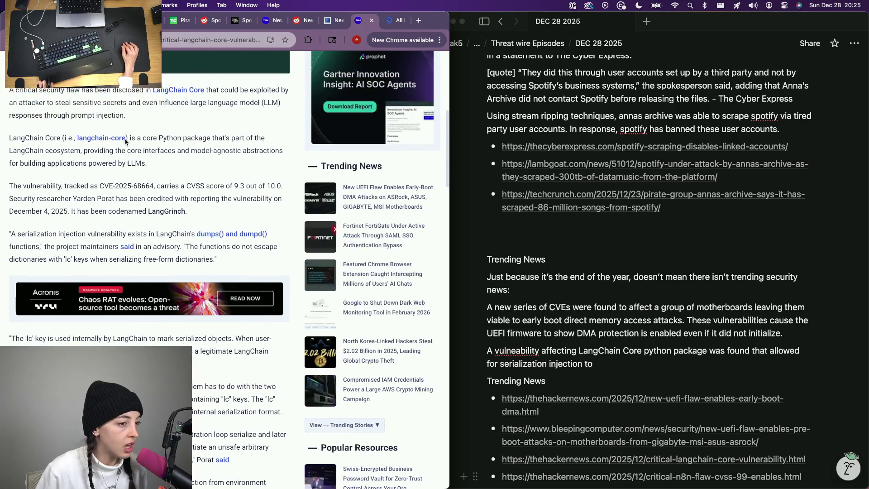
scroll(125, 141, "up", 2)
scroll(125, 142, "up", 1)
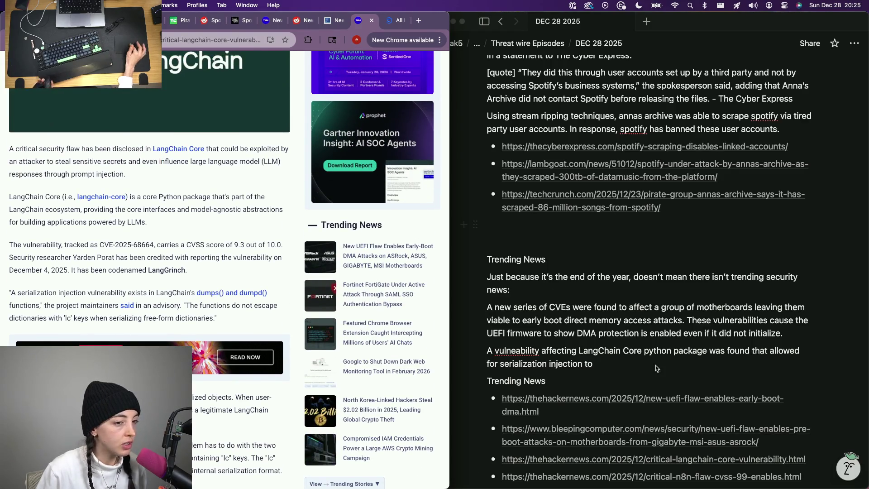
- Snap Notion to the right half and return to the LangGrinch research article
key("ctrl+alt+Right")
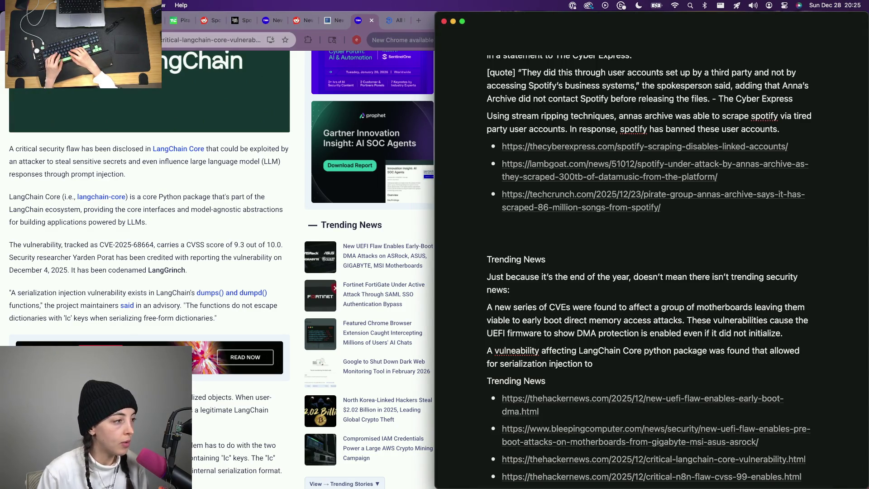
left_click(268, 100)
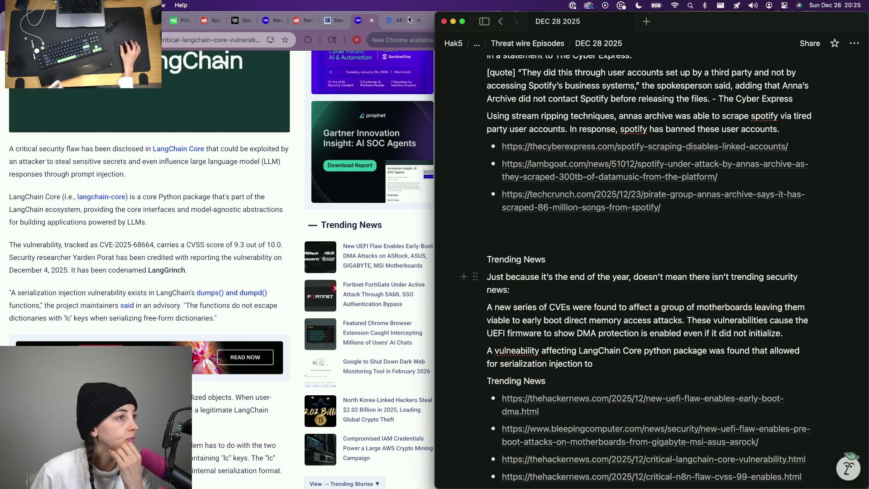
- Paste the cyata.ai LangGrinch URL as a new bullet below the LangChain Core link
key("ctrl+Tab")
key("super+l")
key("BackSpace")
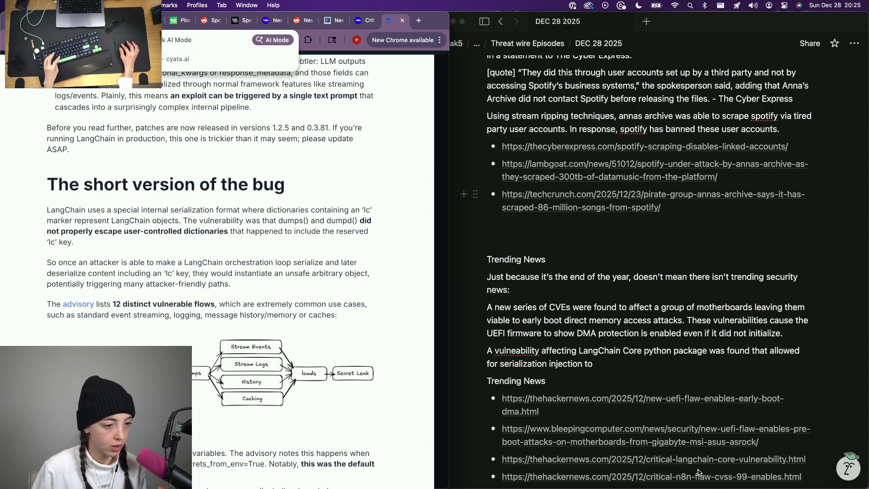
left_click(825, 462)
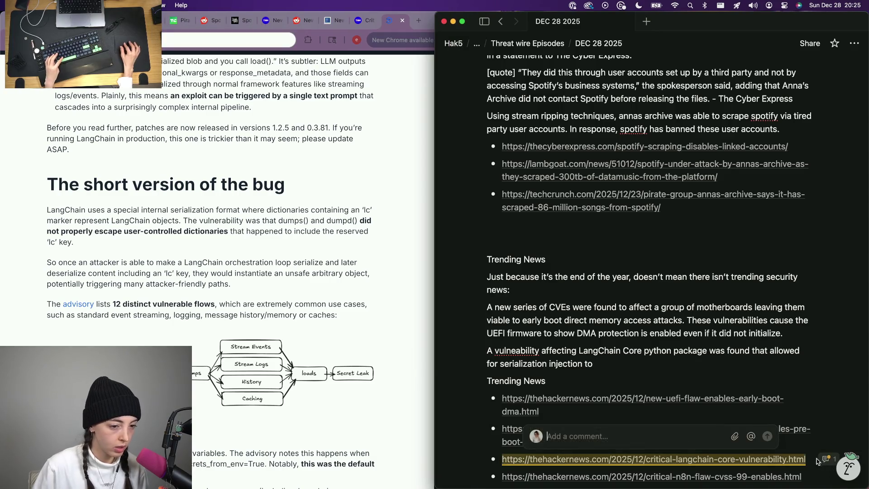
key("Return")
type("https://cyata.ai/blog/langgrinch-langchain-core-cve-2025-68664/")
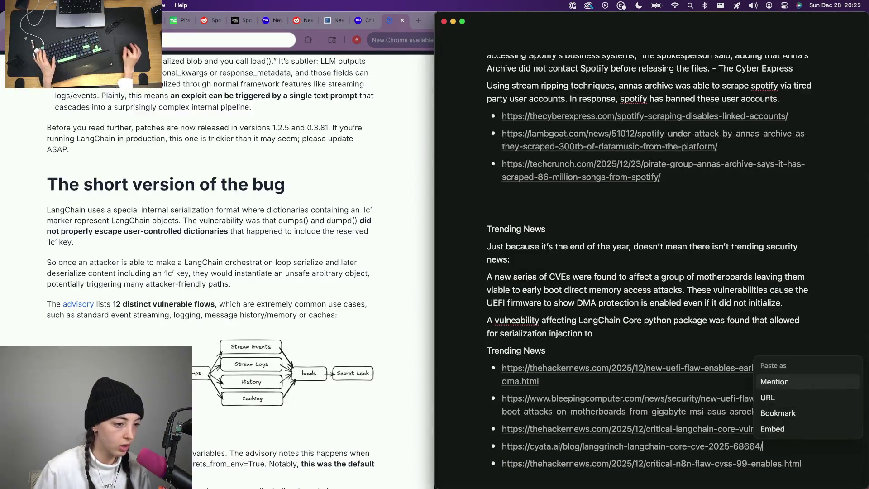
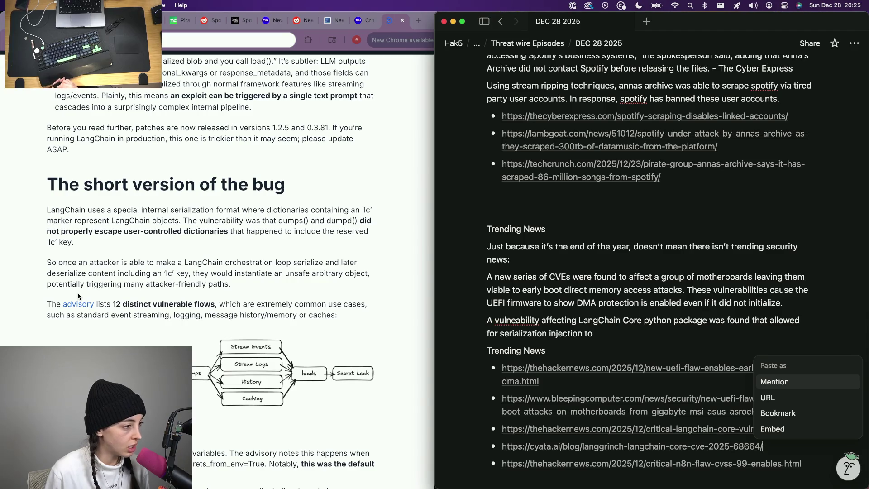
scroll(80, 297, "down", 2)
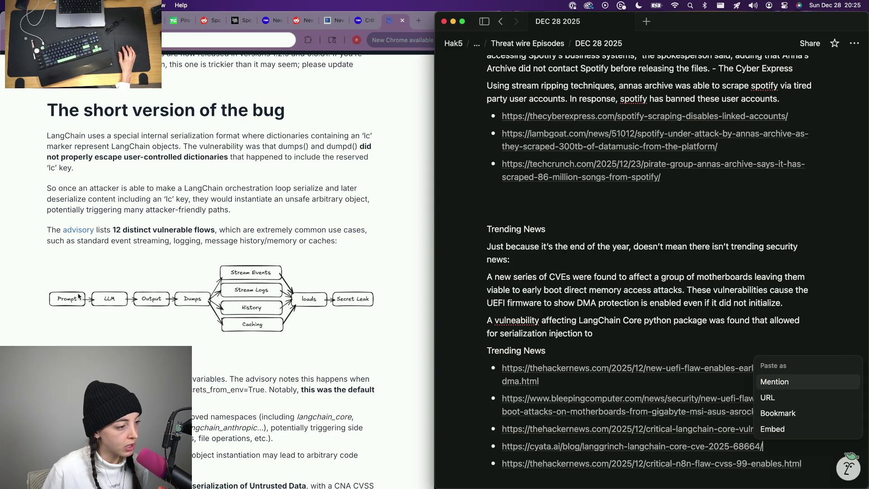
scroll(79, 296, "down", 1)
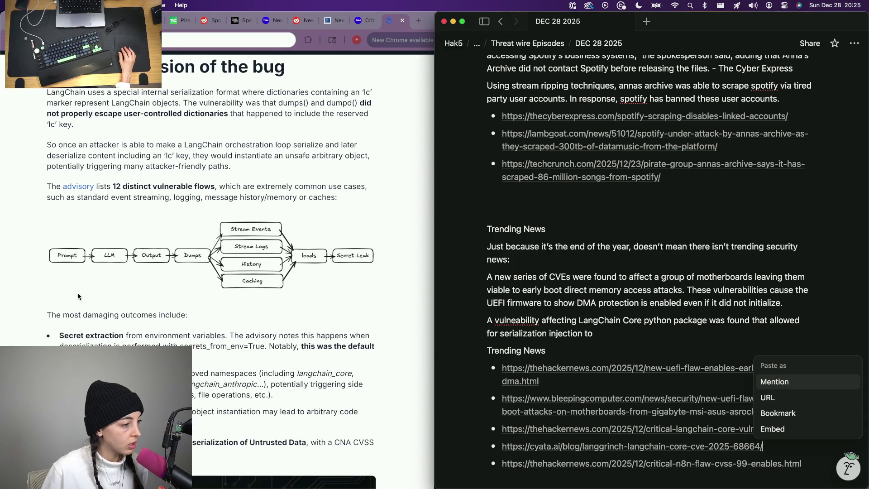
scroll(220, 412, "down", 1)
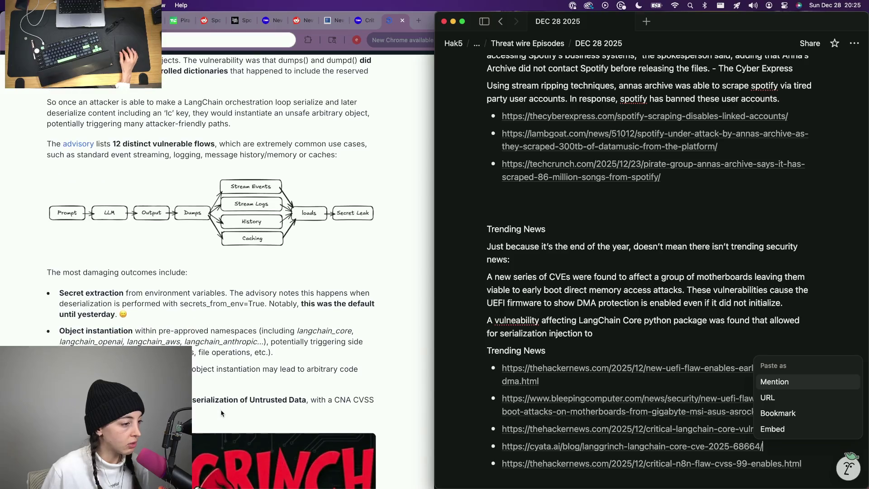
- Reword the LangChain line to cite improper escaping of user controlled dictionaries and begin 'This lead to a'
left_click(209, 399)
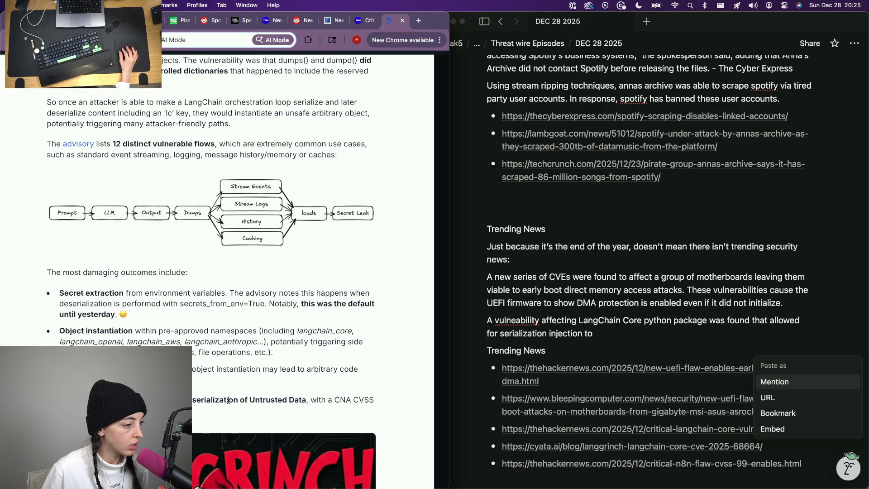
scroll(228, 400, "down", 2)
scroll(229, 400, "up", 1)
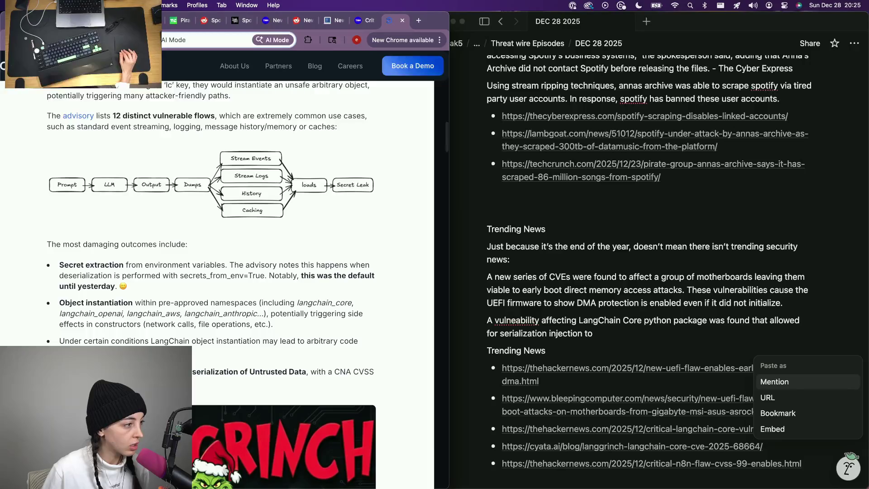
scroll(161, 208, "up", 1)
scroll(161, 207, "up", 3)
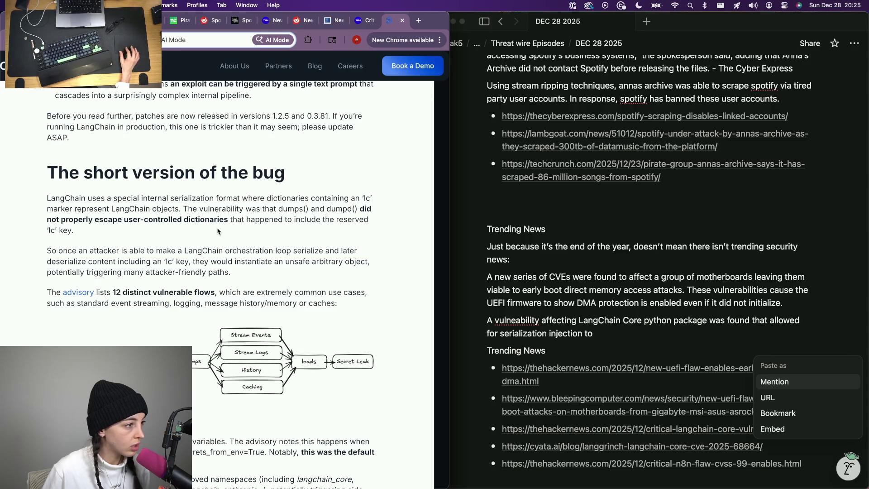
left_click(613, 333)
right_click(598, 332)
key("Escape")
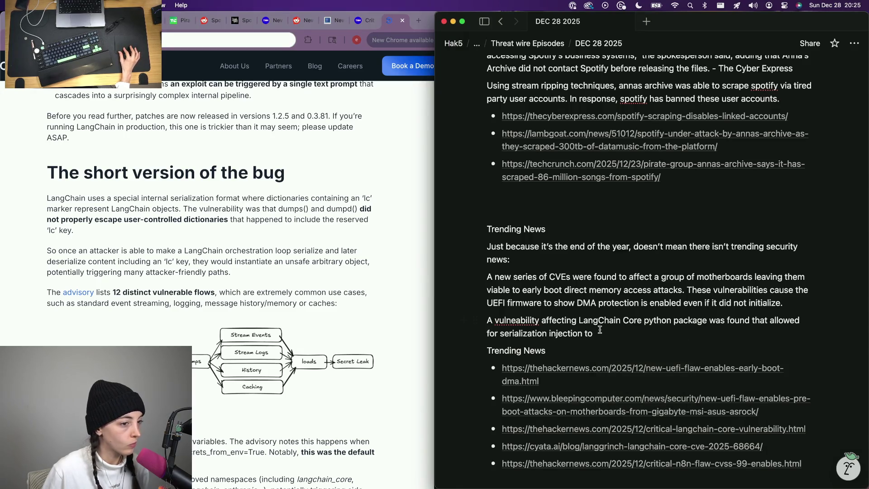
type(" cause")
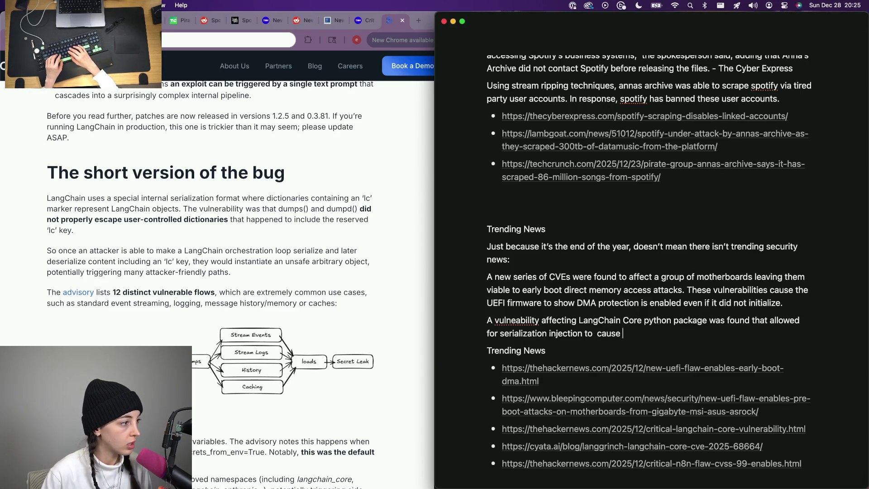
key("BackSpace")
key("BackSpace")
key("BackSpace")
key("BackSpace")
key("BackSpace")
key("BackSpace")
key("BackSpace")
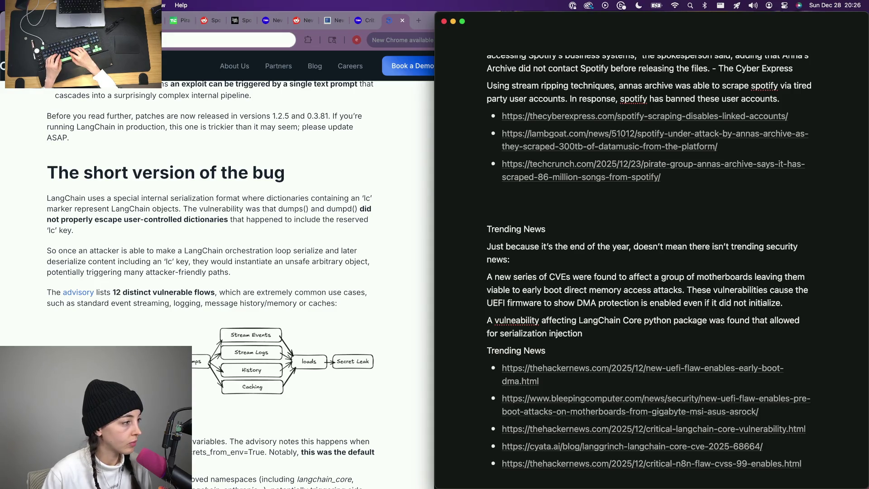
type(" take adva")
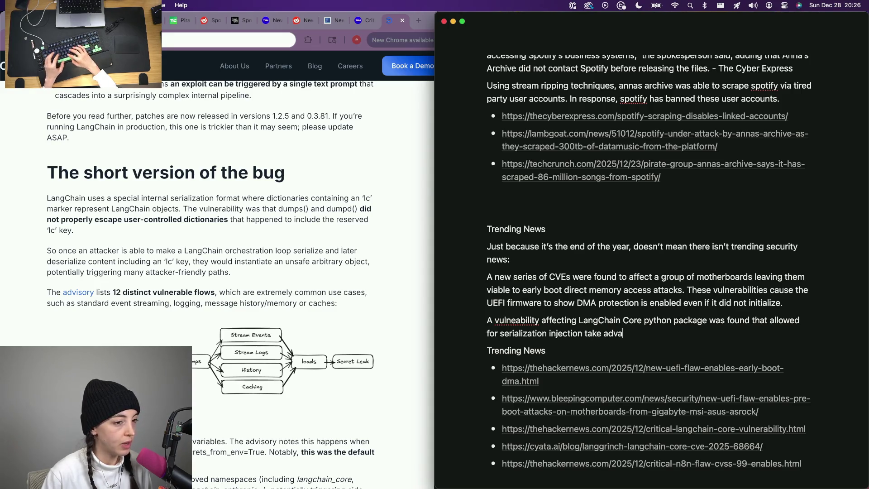
type("ntage of improper escaping of user controlled dictionaries")
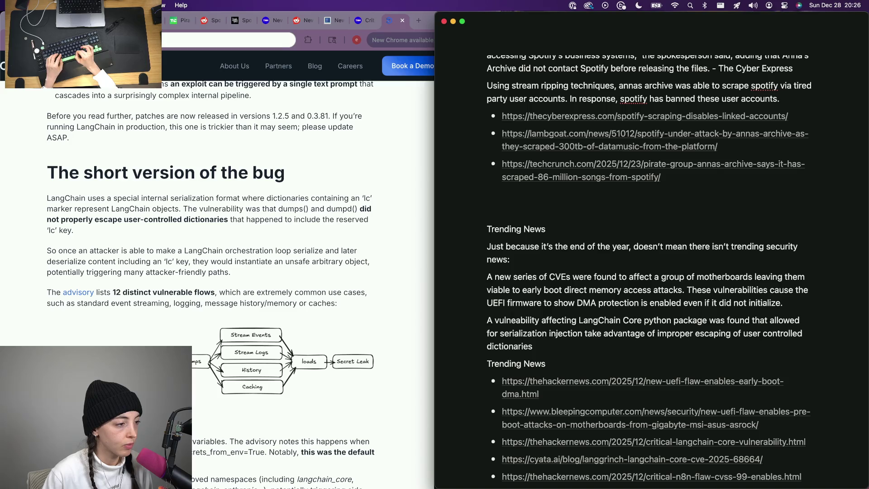
type("his lead to a")
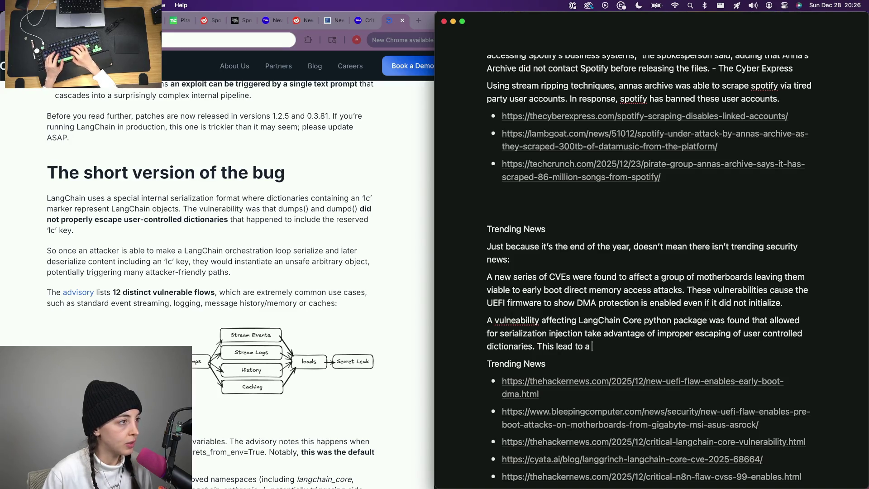
scroll(95, 297, "up", 3)
scroll(94, 297, "up", 3)
scroll(95, 297, "up", 3)
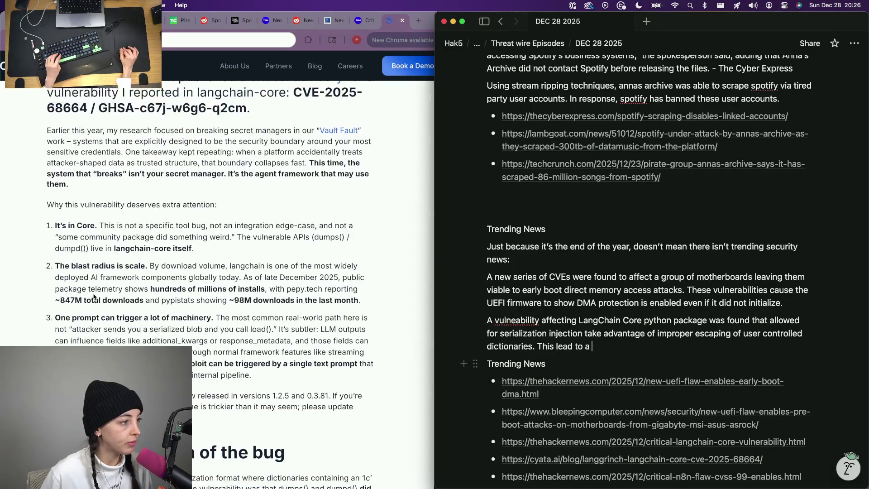
scroll(94, 297, "up", 1)
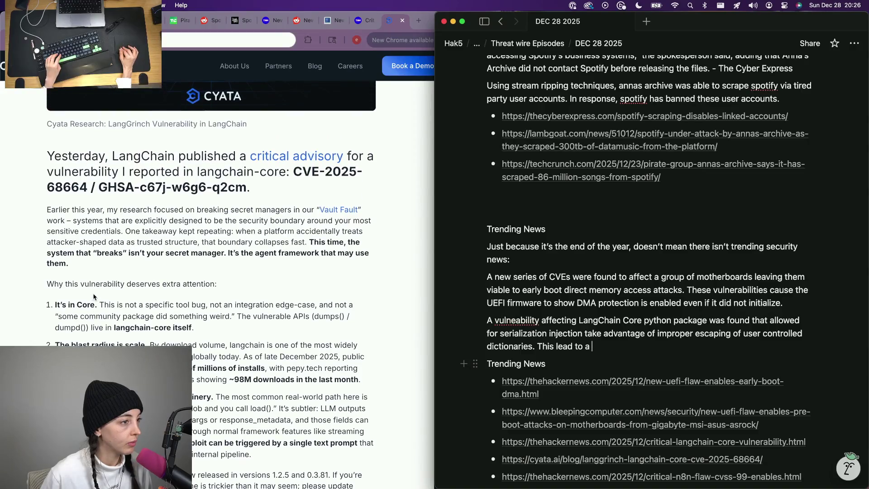
- Check the GitHub advisory score and end the paragraph with a CVE carrying a CVSS score of 9.3
left_click(292, 163)
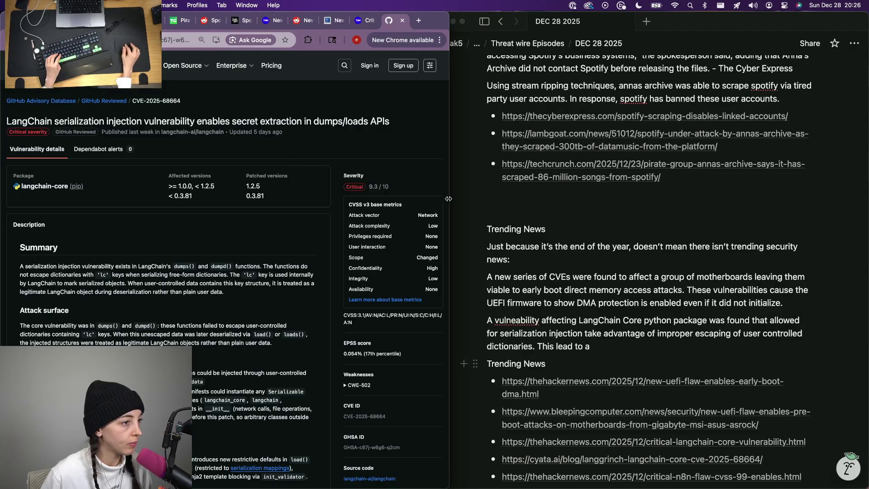
left_click(462, 203)
type("cve witha")
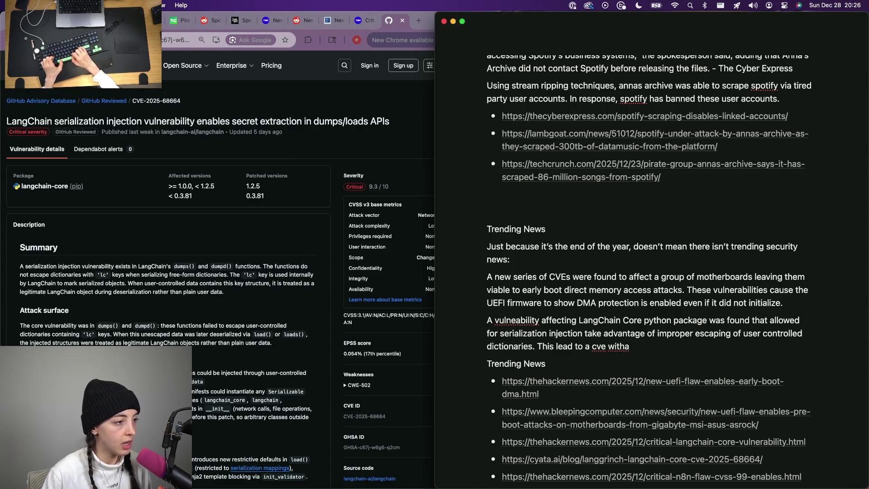
key("BackSpace")
key("BackSpace")
type("9.")
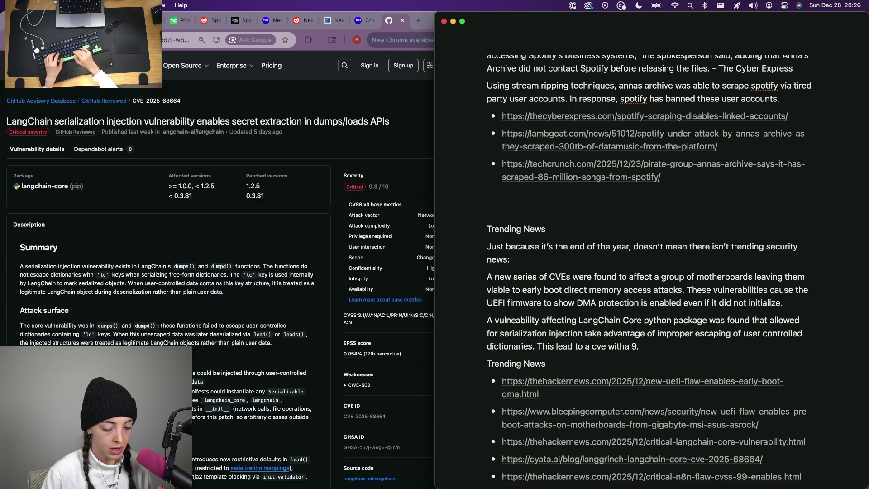
key("alt+BackSpace")
key("alt+BackSpace")
key("alt+BackSpace")
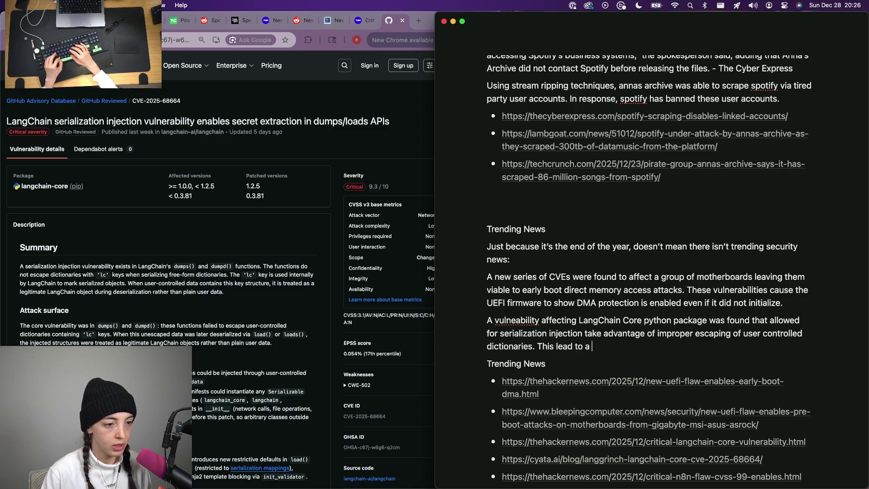
type("cve withasccvss score of 9.3/")
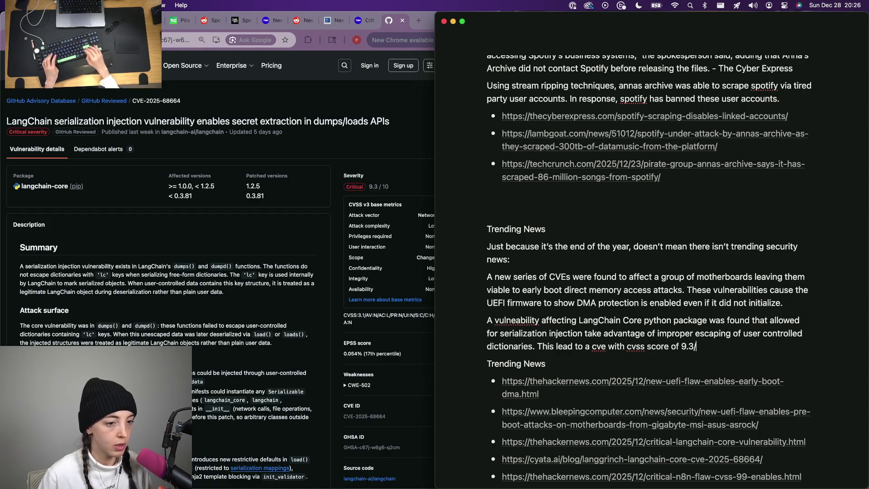
type(".")
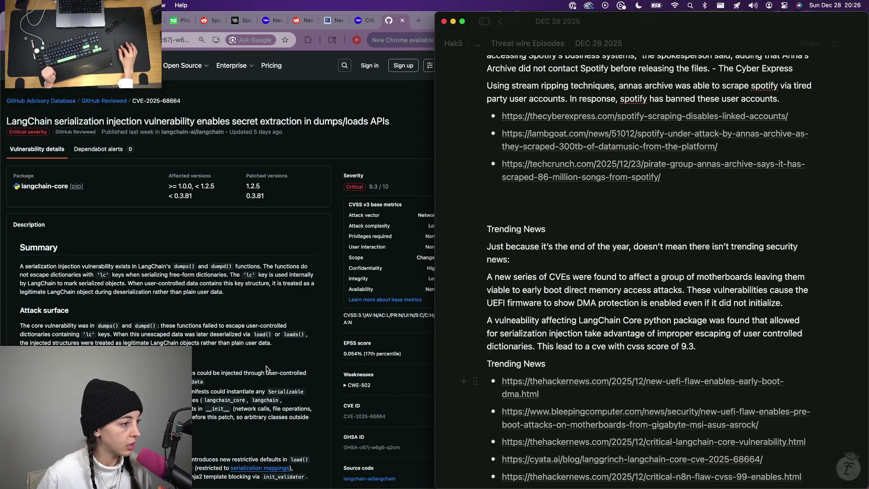
left_click(163, 272)
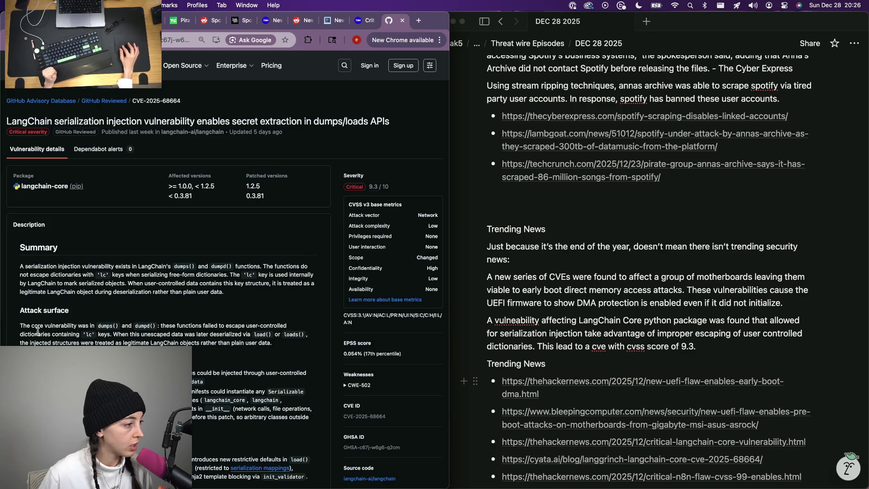
scroll(94, 333, "down", 4)
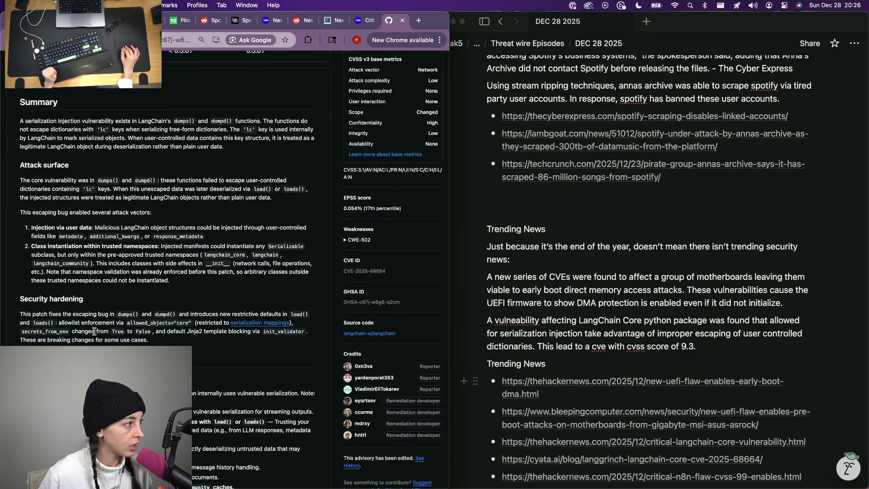
scroll(94, 331, "down", 1)
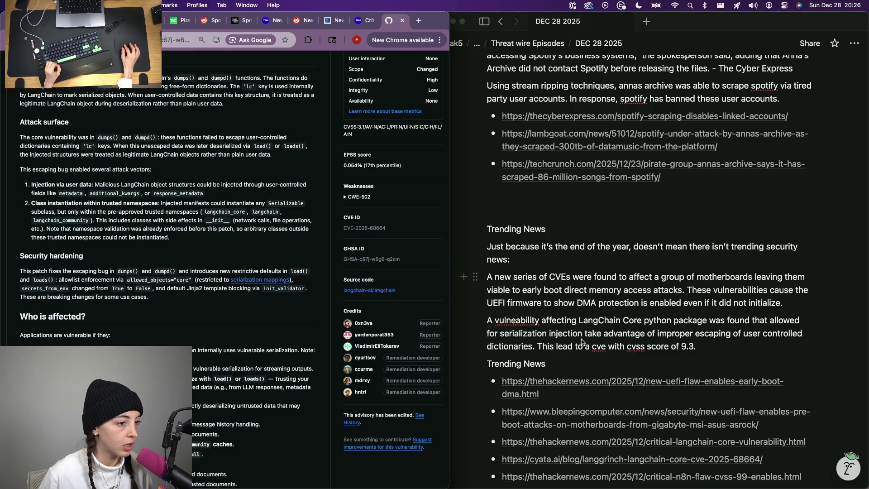
- Return to the script so the wording reads 'serialization injection to take advantage'
left_click(582, 335)
type("to")
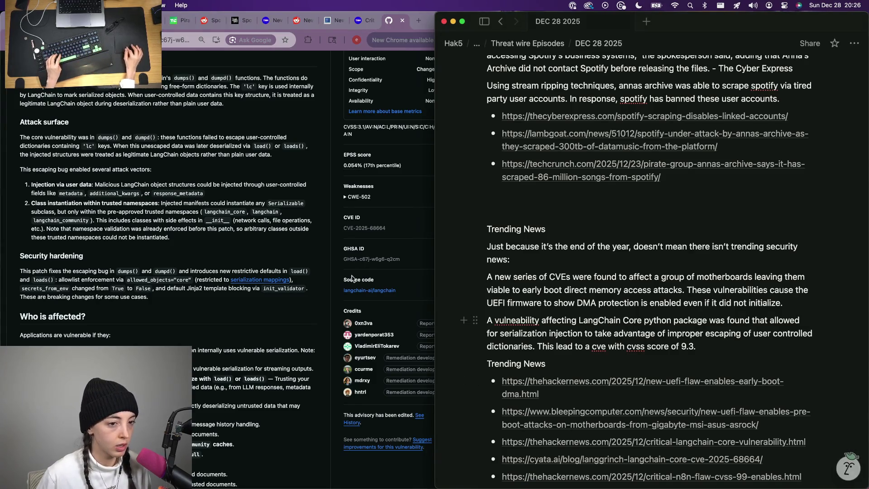
scroll(189, 197, "up", 3)
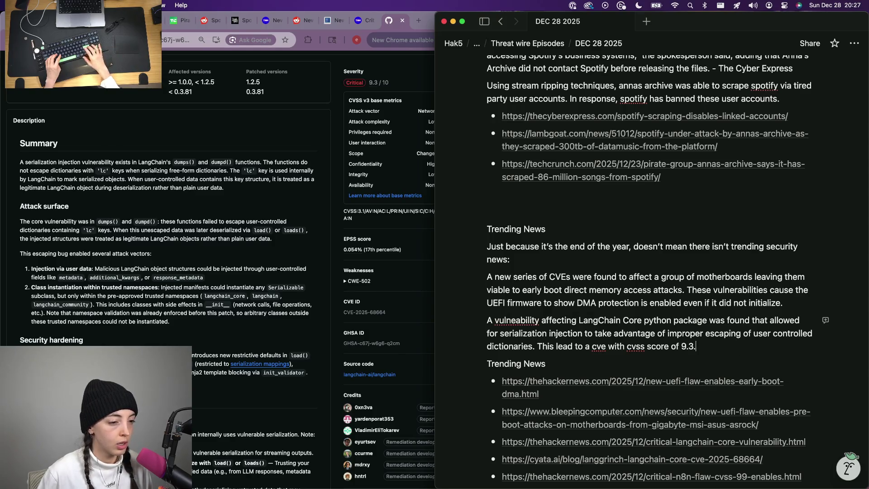
- Close the finished LangChain, UEFI and Spotify source tabs, leaving the n8n flaw article, and return to the notes
key("Return")
scroll(612, 336, "down", 3)
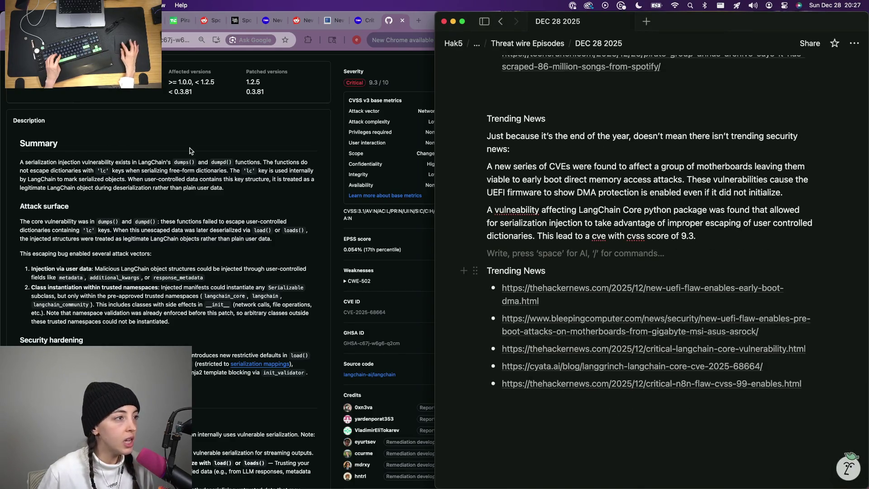
left_click(578, 348)
key("super+w")
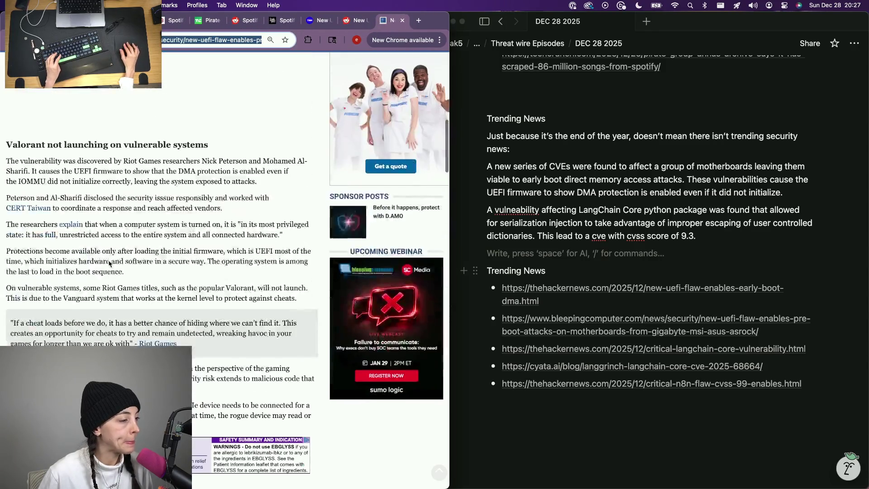
key("super+w")
key("super+w")
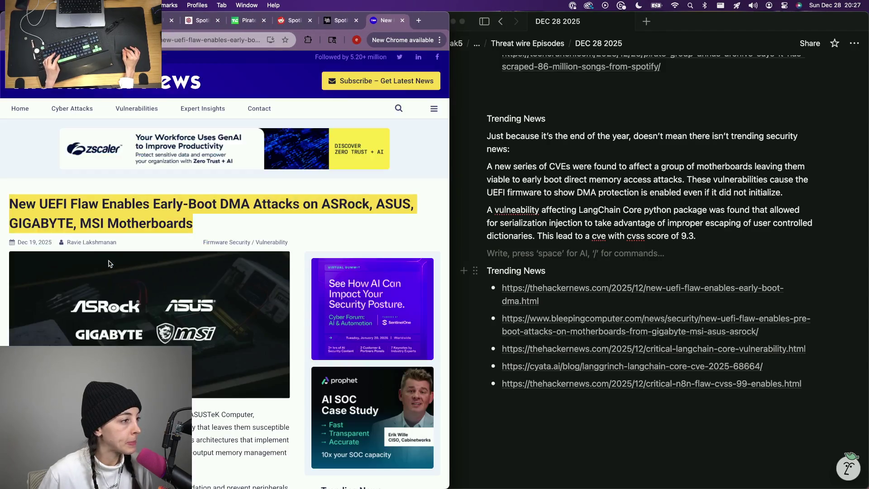
key("super+w")
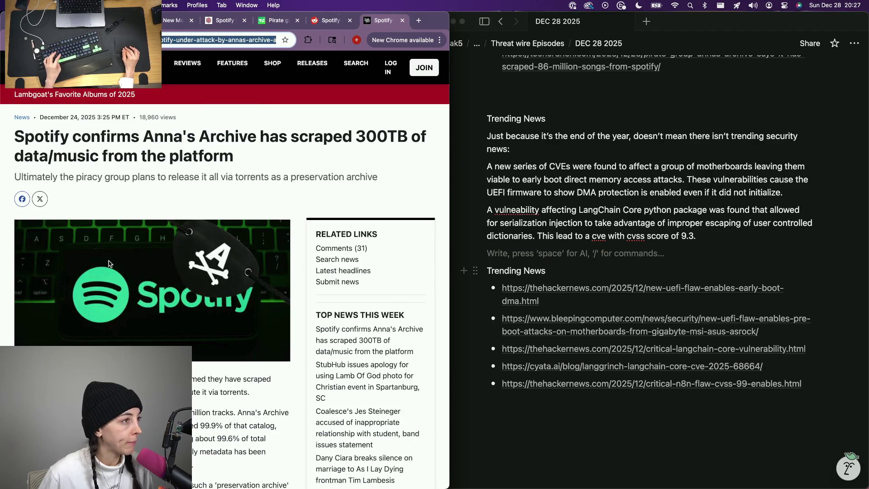
key("super+w")
key("super+w")
key("super+w")
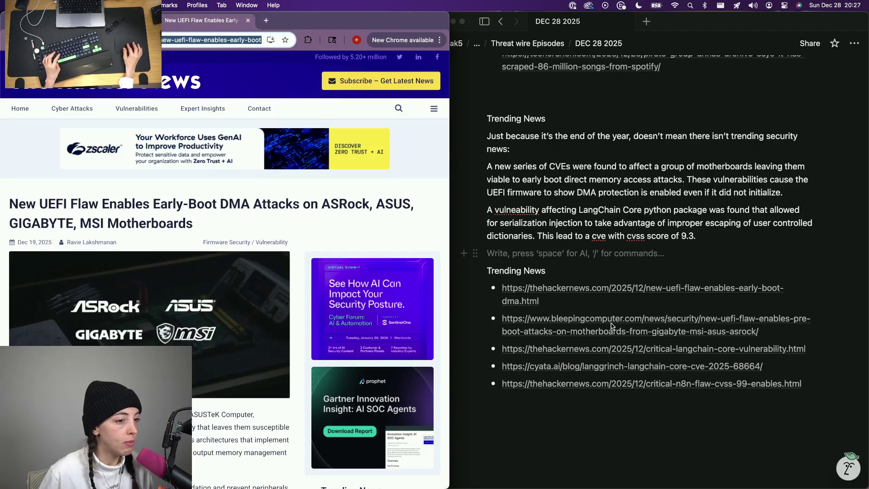
left_click(584, 385)
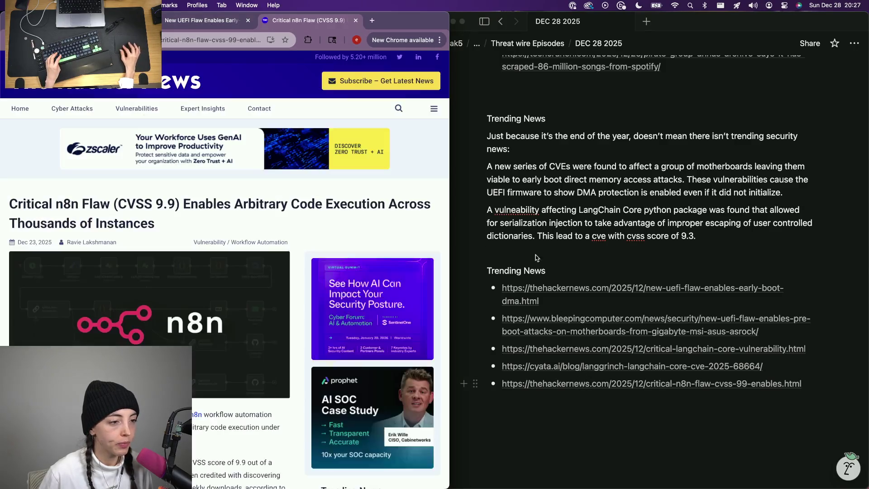
- Write that a 9.9 CVSS CVE in the N 8 N platform allows arbitrary code execution
left_click(506, 255)
type("A 9.")
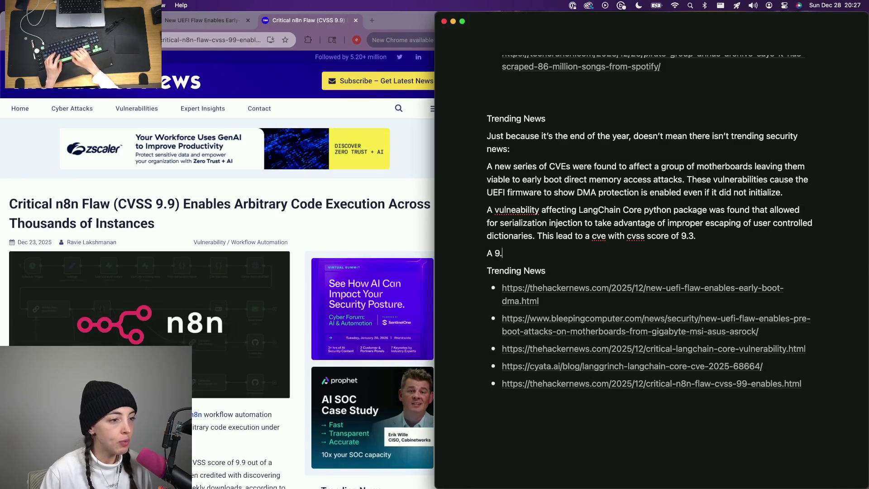
type("9 CVE wa")
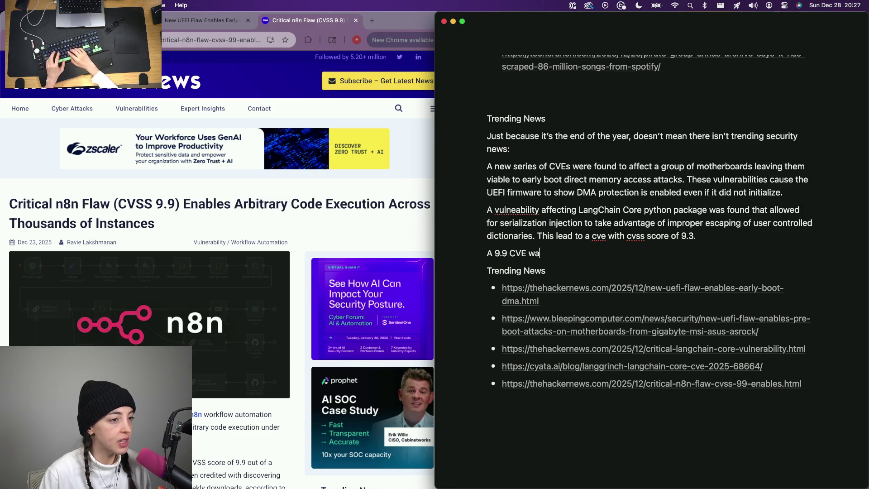
key("BackSpace")
key("BackSpace")
key("BackSpace")
key("BackSpace")
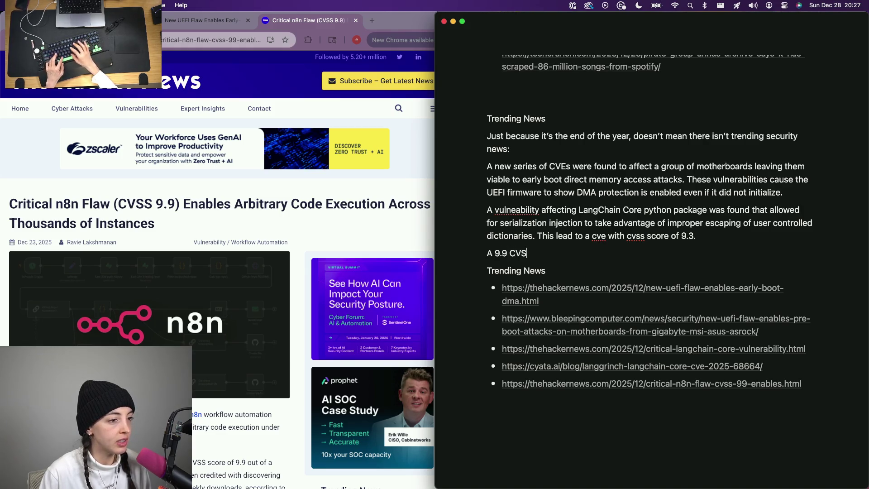
type("S score ")
type("cvwe")
type("e was ")
type("over4r")
type("d in the N 8i N")
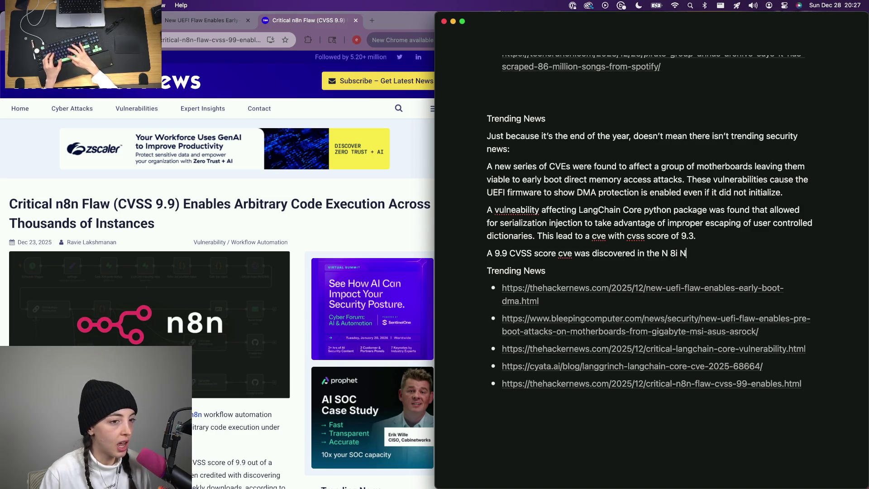
key("BackSpace")
key("BackSpace")
key("BackSpace")
type("N p")
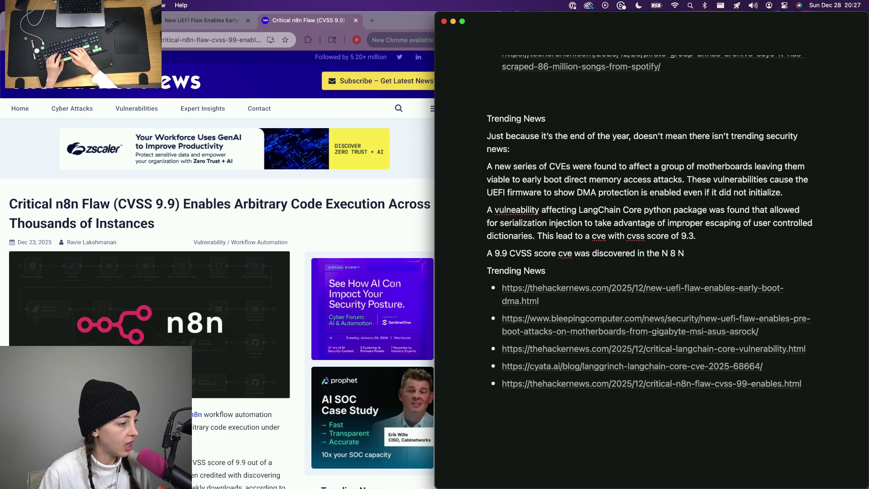
type("latfo")
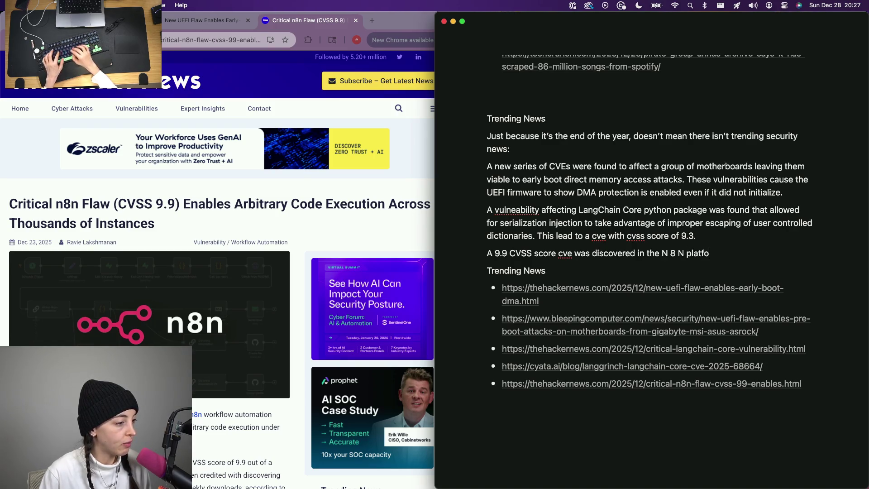
key("BackSpace")
key("BackSpace")
type("that")
key("BackSpace")
key("BackSpace")
key("BackSpace")
key("BackSpace")
type("allows for a")
key("BackSpace")
key("BackSpace")
type("rbitary code execution.")
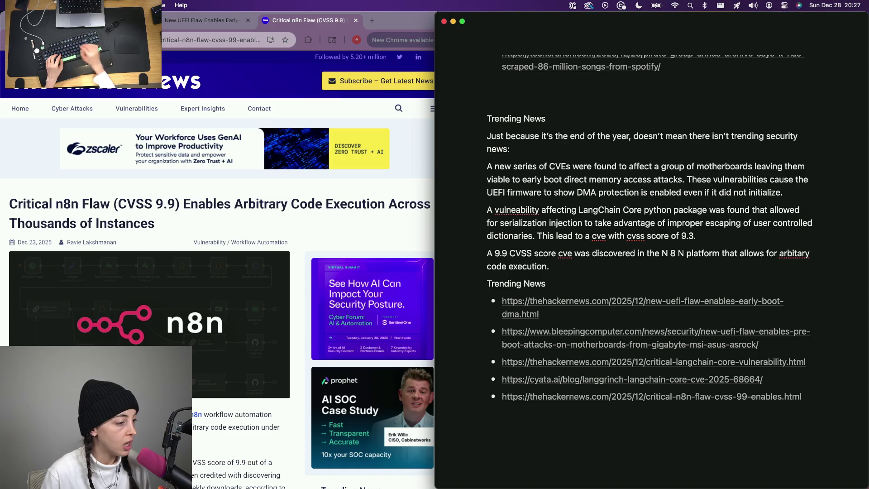
scroll(217, 271, "down", 3)
scroll(218, 271, "down", 2)
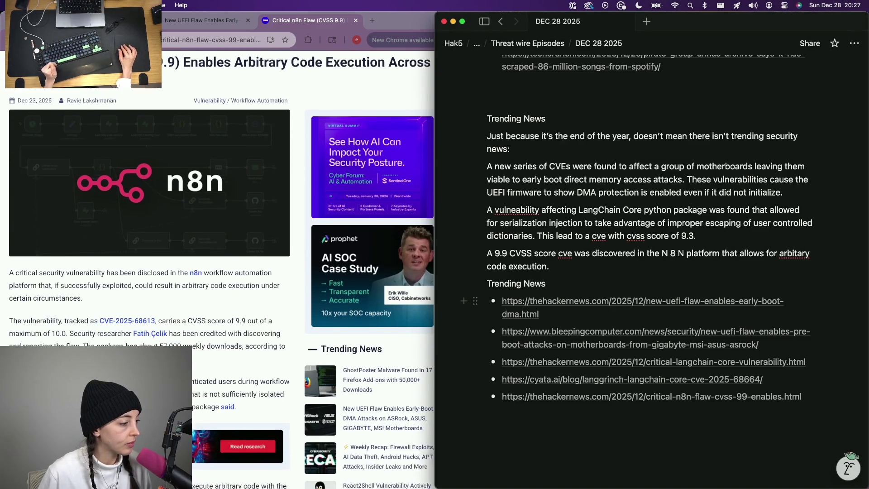
scroll(218, 271, "down", 1)
scroll(217, 272, "down", 2)
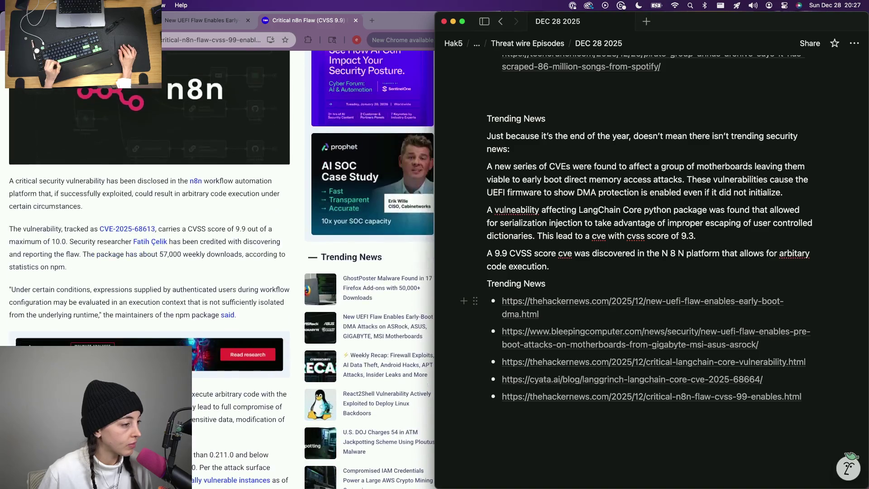
scroll(194, 345, "down", 1)
scroll(194, 345, "down", 1)
scroll(193, 346, "down", 2)
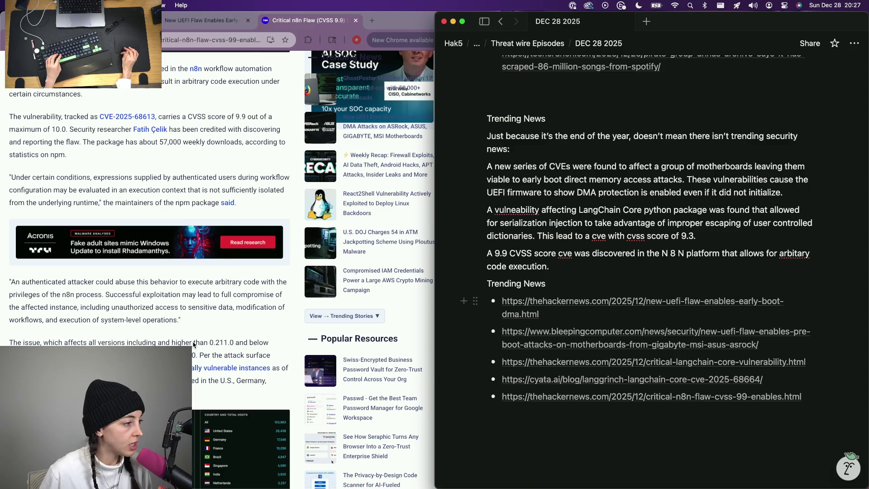
scroll(194, 366, "down", 2)
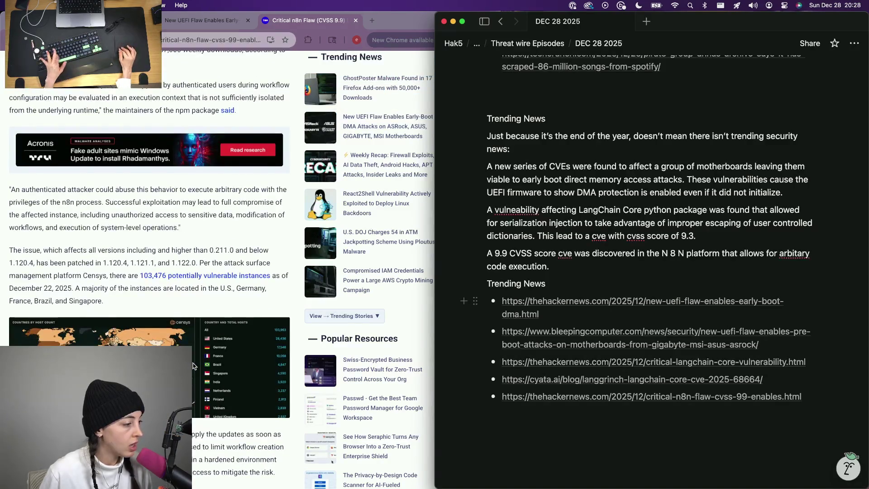
scroll(194, 366, "down", 2)
type("Th")
- Drop the half-started sentence and read the maintainers' GitHub advisory cited in the n8n article
key("BackSpace")
key("BackSpace")
key("BackSpace")
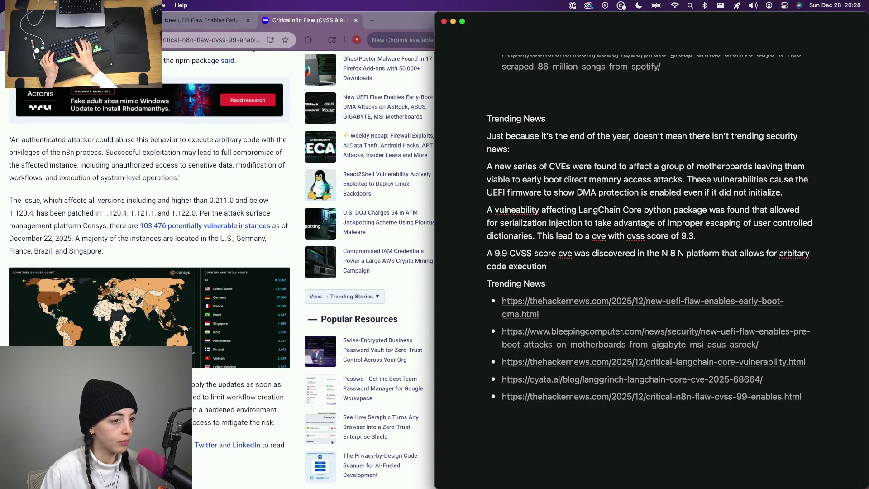
type(".")
scroll(232, 103, "up", 2)
left_click(232, 104)
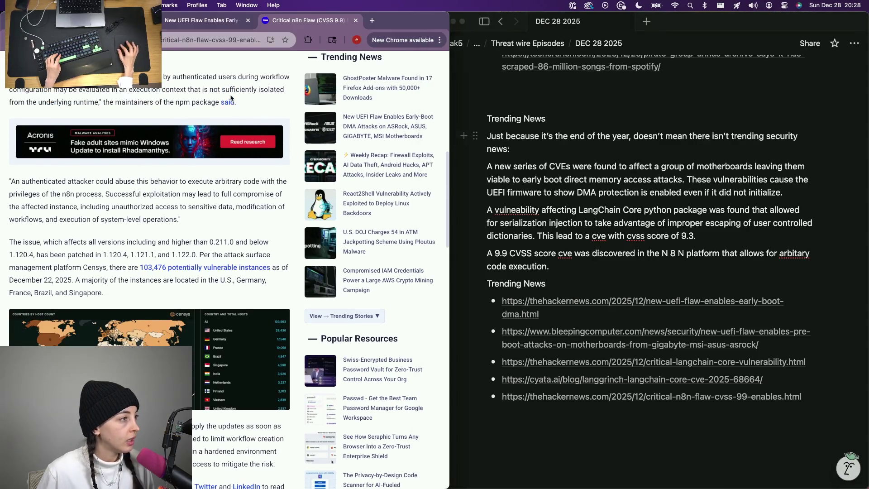
key("super+t")
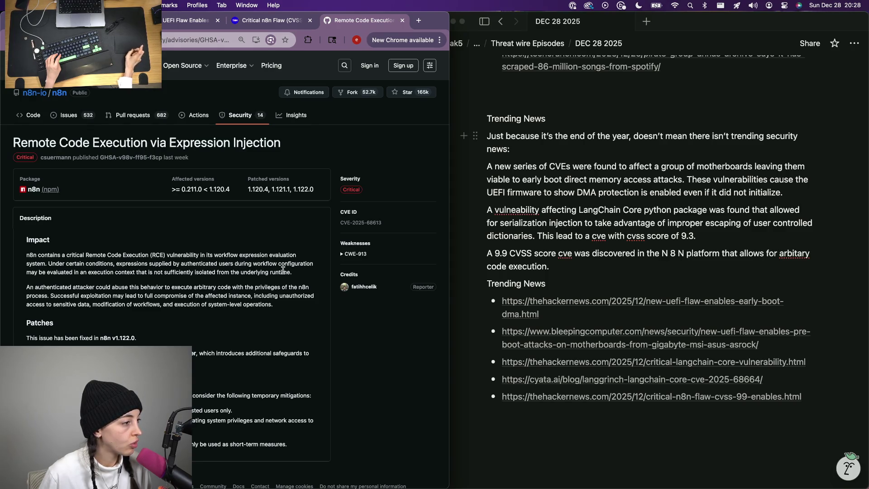
scroll(150, 342, "up", 5)
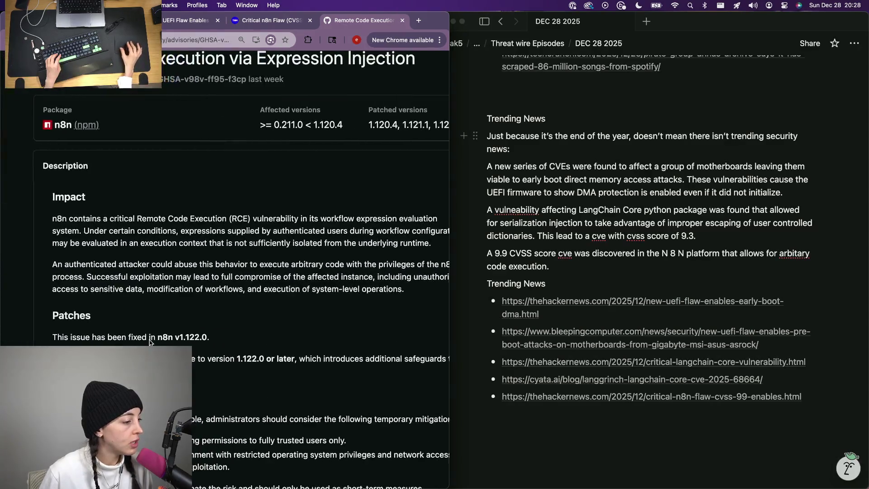
scroll(149, 342, "down", 2)
scroll(149, 342, "down", 3)
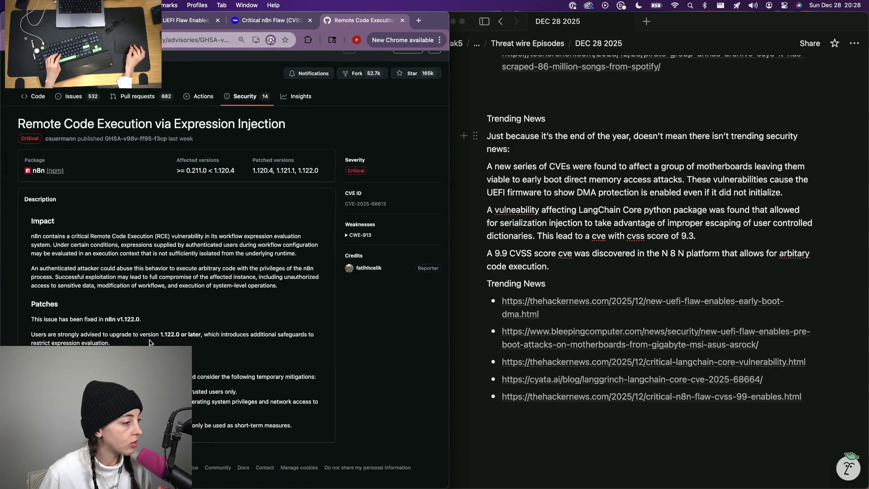
key("super+w")
scroll(151, 343, "up", 2)
scroll(150, 342, "up", 1)
- Open the NVD record for CVE-2025-68613, review its insufficient-isolation description, and resume the n8n sentence
left_click(126, 102)
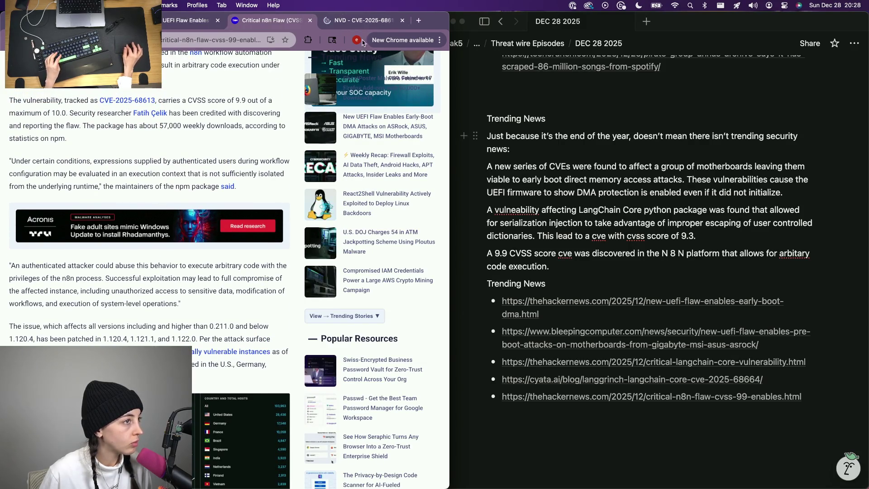
scroll(167, 249, "down", 3)
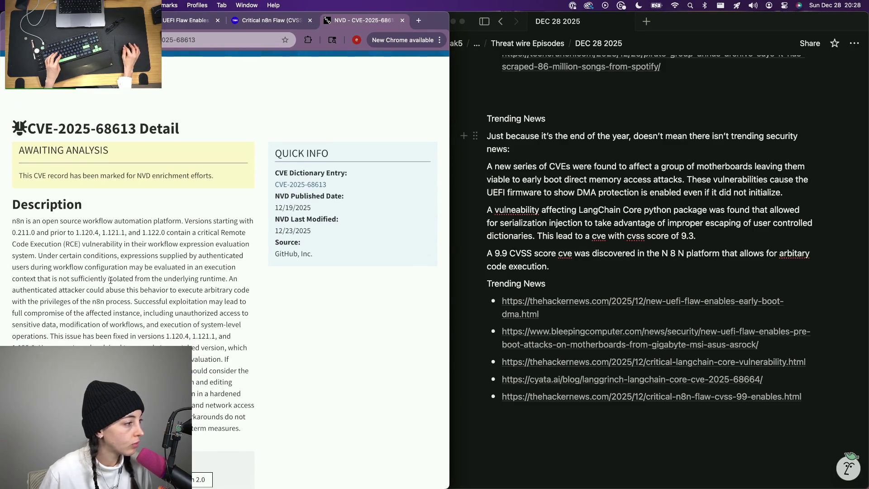
left_click_drag(36, 255, 227, 279)
left_click(227, 280)
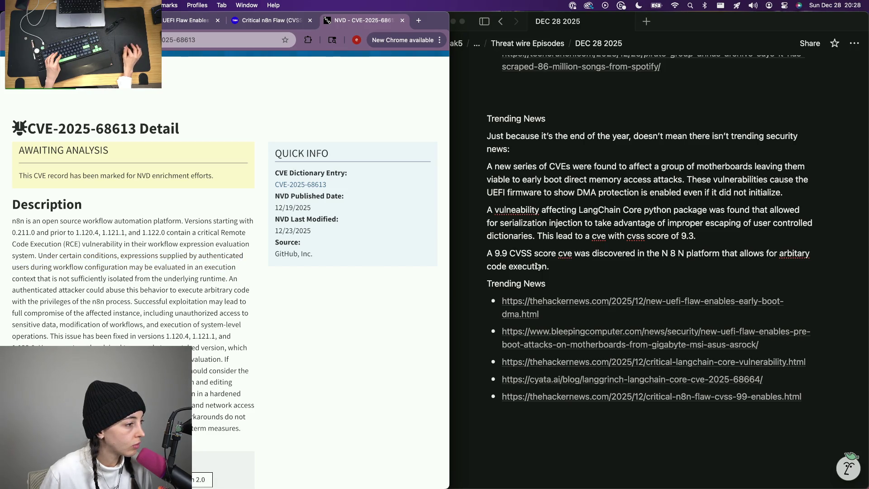
left_click(587, 265)
type("This cve stems from ")
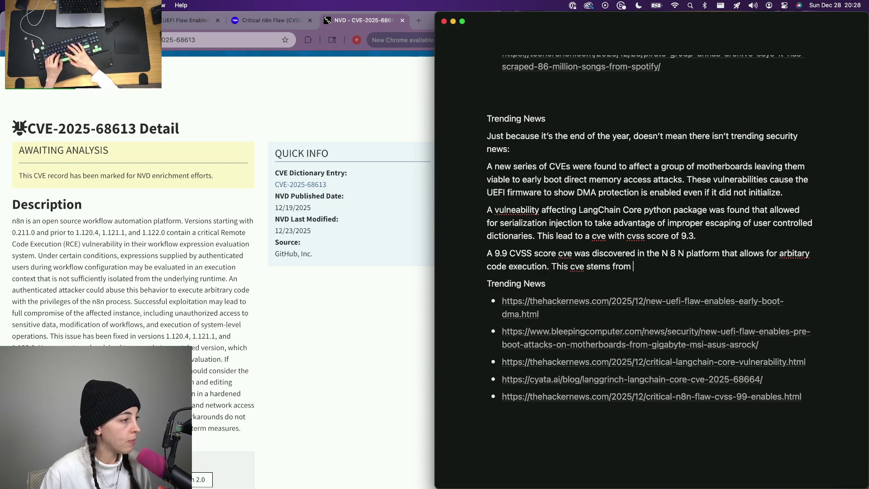
type("poor isolation ")
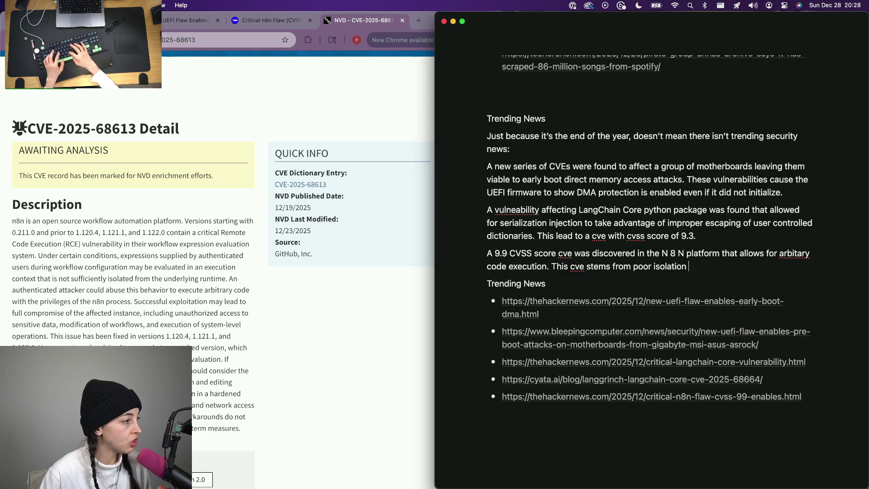
type("of")
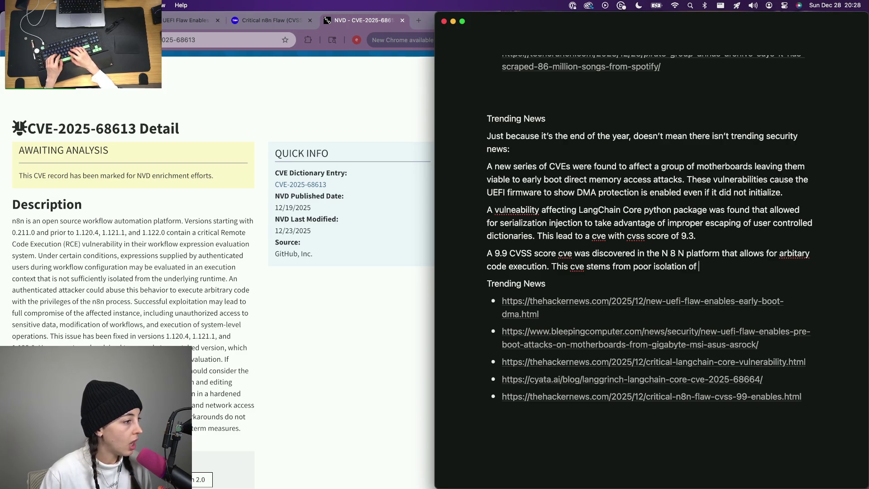
- State the CVE stems from poor isolation of execution context from the underlying runtime
key("BackSpace")
key("BackSpace")
type("nderlying runtime")
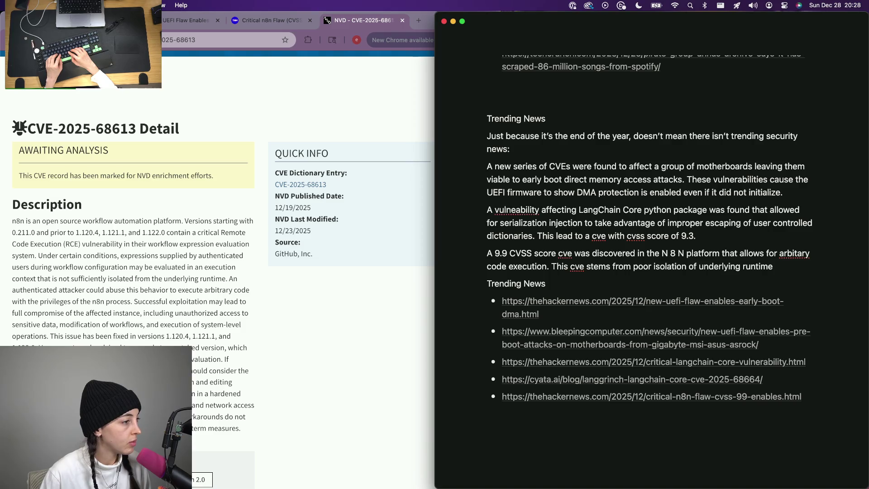
type(" contedxt")
key("BackSpace")
key("BackSpace")
key("BackSpace")
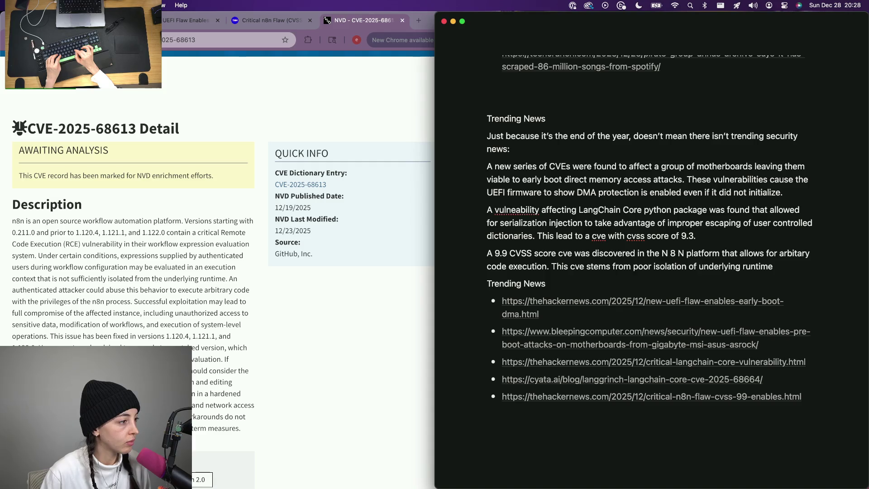
key("alt+BackSpace")
key("alt+BackSpace")
key("alt+BackSpace")
key("alt+BackSpace")
key("BackSpace")
key("BackSpace")
type("on o")
type("cution")
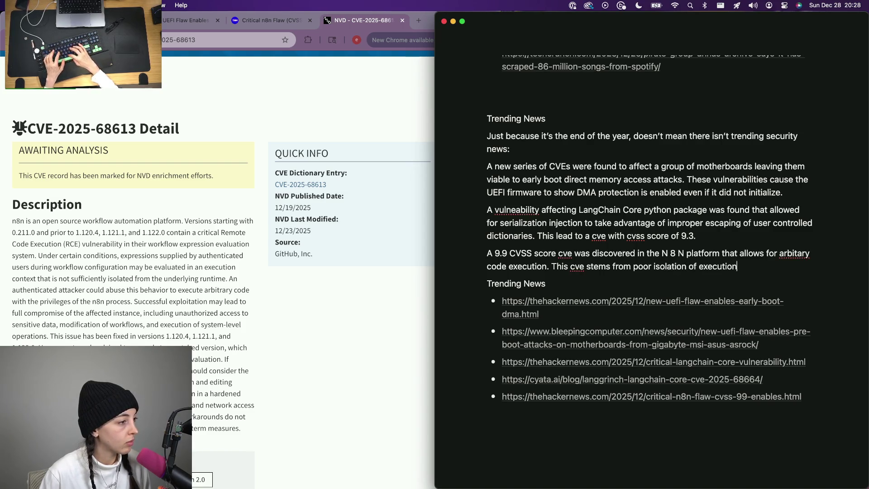
type(" context ")
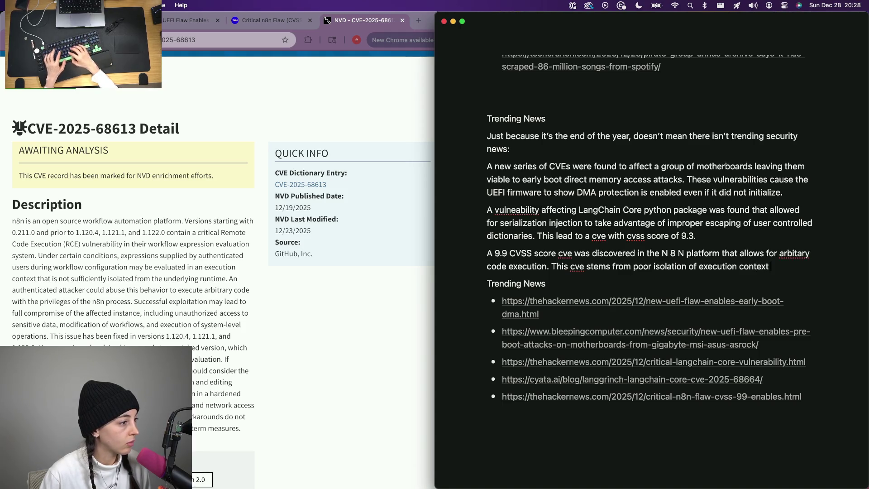
type("from underlyi")
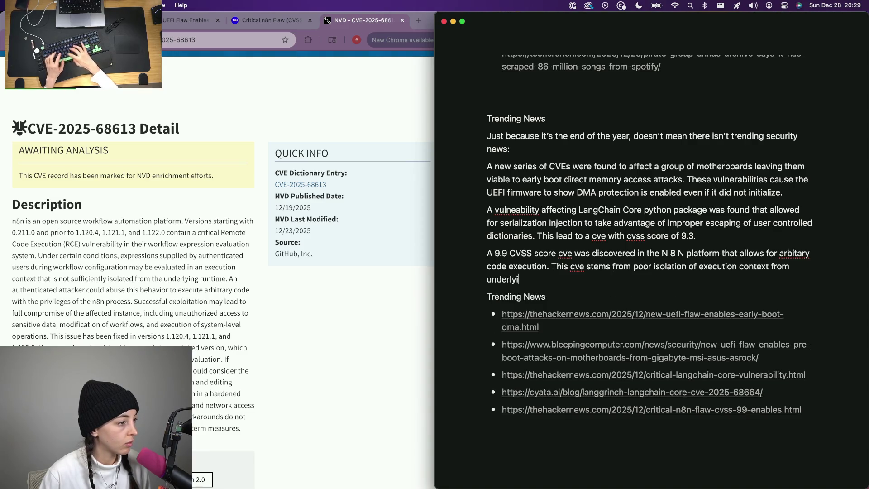
type("time.")
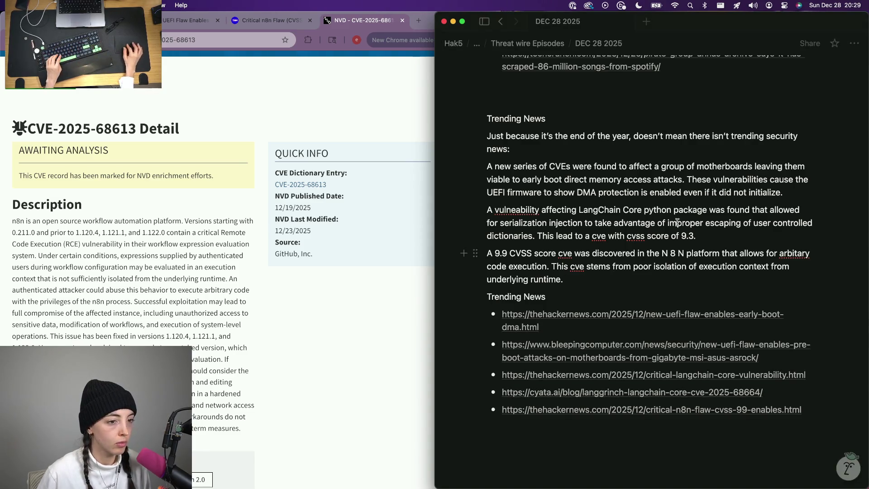
scroll(555, 163, "up", 3)
scroll(556, 164, "up", 10)
scroll(556, 165, "up", 10)
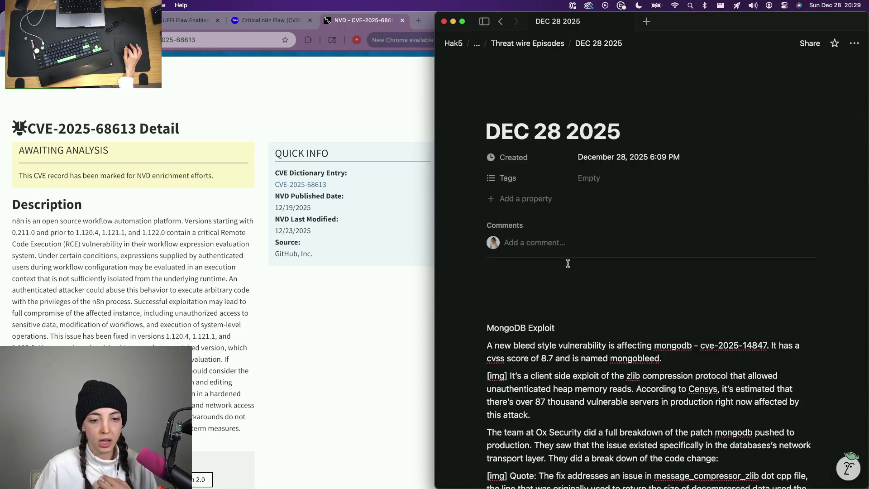
- Write a Happy New Year intro to the weekly cybersecurity roundup above the MongoDB Exploit section
left_click(552, 290)
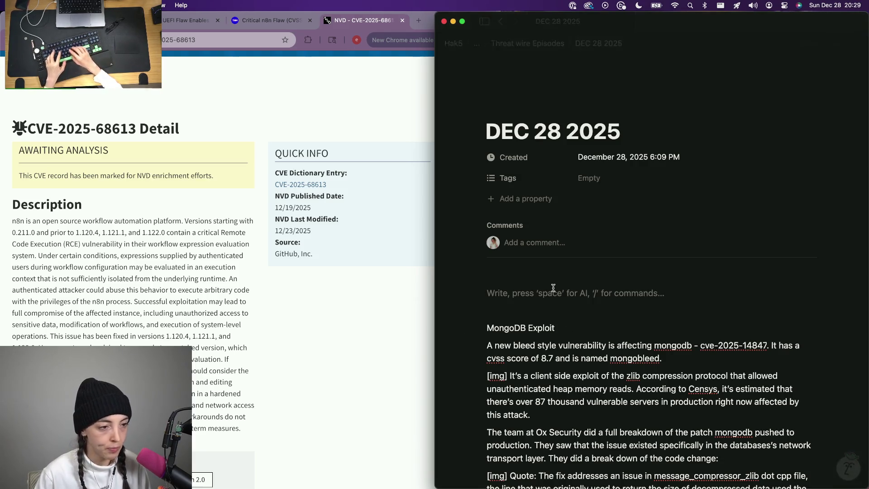
key("Return")
type("[Happy new Yea")
key("BackSpace")
key("BackSpace")
key("BackSpace")
type("Year!")
key("BackSpace")
key("BackSpace")
key("BackSpace")
key("BackSpace")
key("BackSpace")
key("BackSpace")
type("New Year")
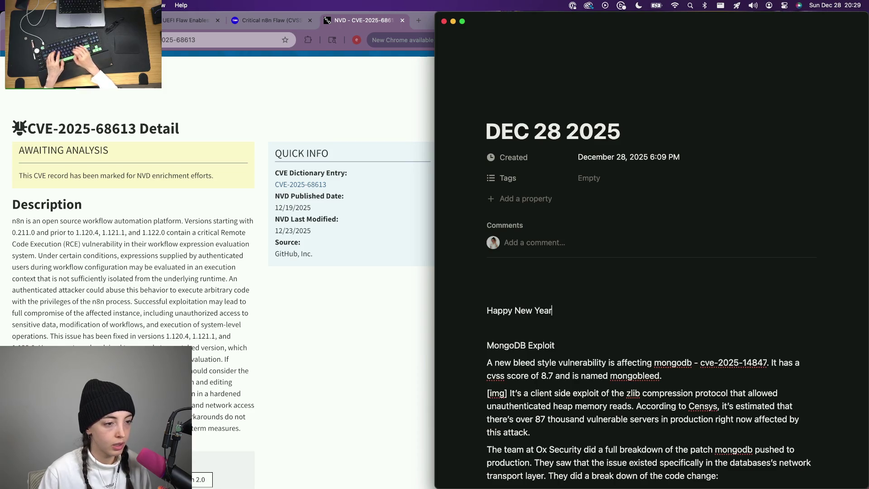
key("BackSpace")
key("BackSpace")
key("BackSpace")
type("Thi")
key("BackSpace")
key("BackSpace")
key("BackSpace")
type("this is your cyberseucrity ")
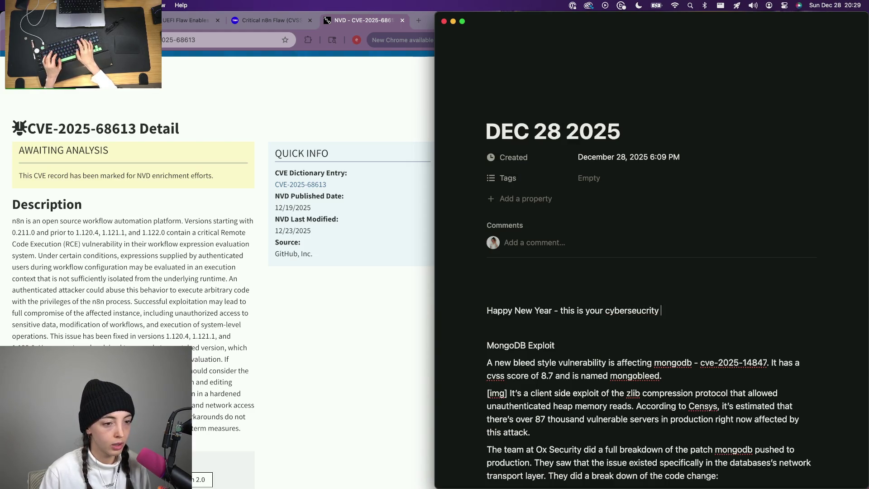
type("weekly round up.")
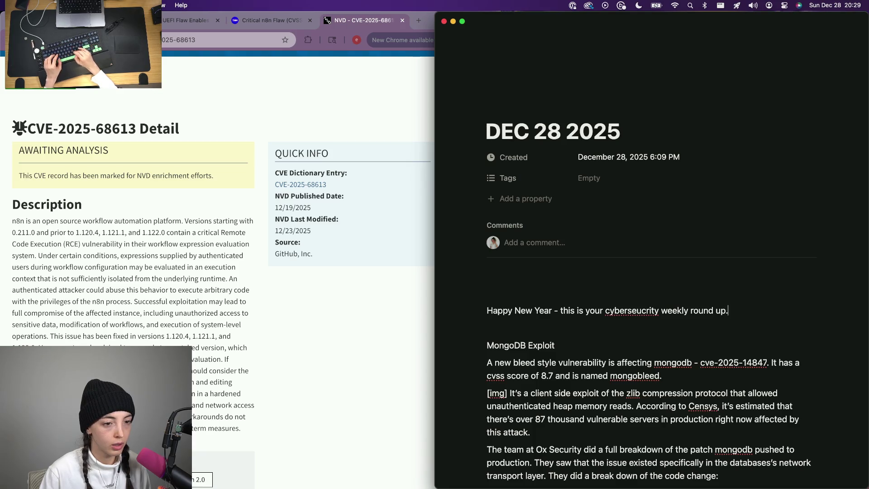
type(" I'm Ali Diamond, a")
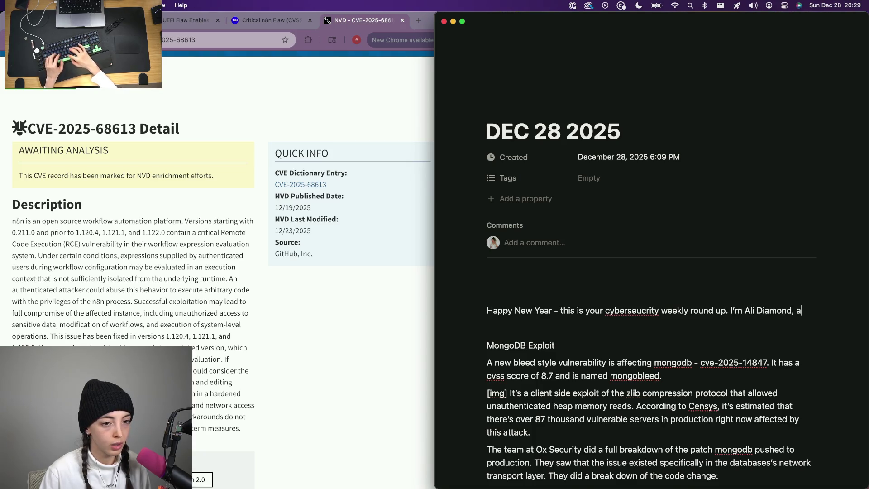
type("nd this is threatwire.")
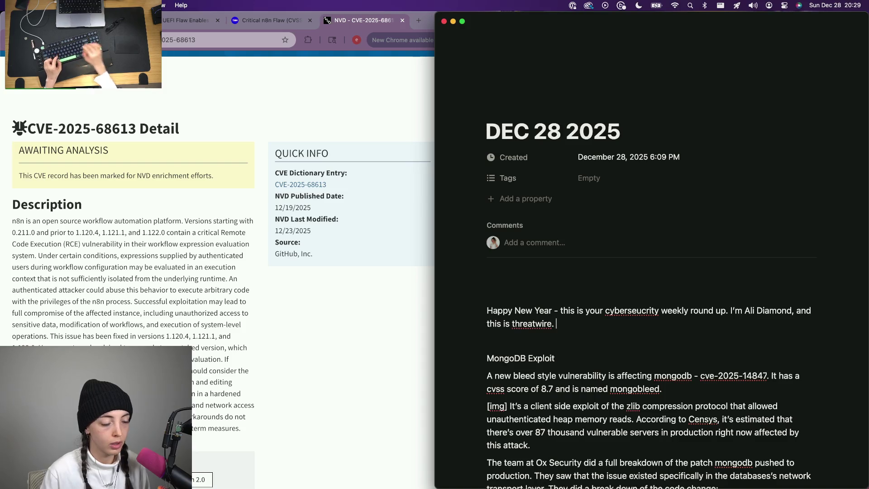
scroll(553, 375, "down", 10)
scroll(552, 375, "down", 10)
scroll(553, 375, "down", 10)
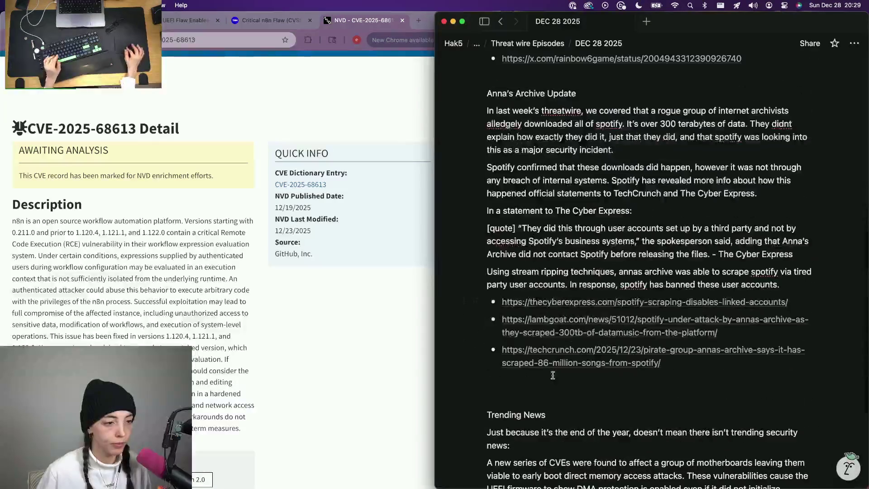
scroll(553, 375, "down", 5)
- Add the sign-off line thanking viewers for the December 29, 2025 episode and Patreon support
left_click(528, 366)
type("Thank you so much fo")
type("ching threatwire for the week of december 20")
key("BackSpace")
key("BackSpace")
key("BackSpace")
key("alt+BackSpace")
type("dev")
key("BackSpace")
type("cember 29, 20")
key("BackSpace")
type("25. If you enjoyed this hhow please ")
type(" over to ")
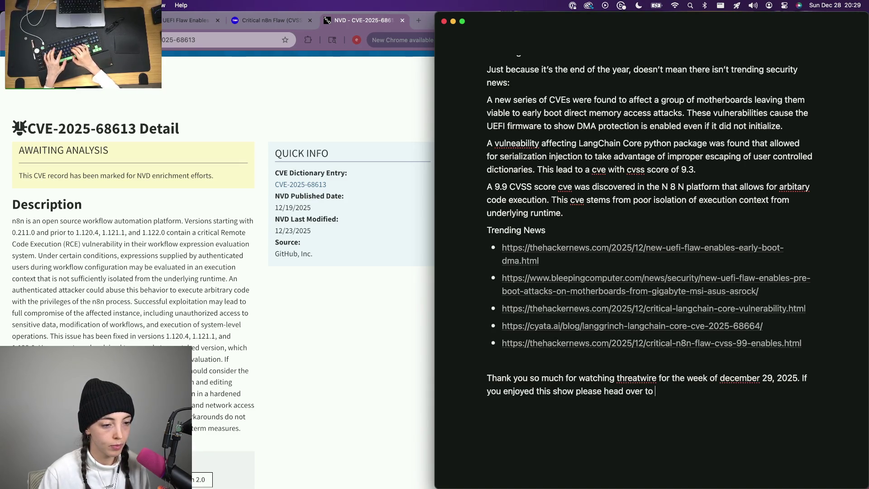
type("eon dot com slash threatwire.")
- Write a paragraph thanking everyone for the year and floating pager-learning streams in the new year
key("Return")
key("Return")
type("As we")
type("into the new year, I wan")
type("ake amom")
key("BackSpace")
key("BackSpace")
key("BackSpace")
key("BackSpace")
key("BackSpace")
key("BackSpace")
type("thank you a")
key("BackSpace")
key("BackSpace")
key("BackSpace")
type("so myuch")
key("BackSpace")
key("BackSpace")
key("BackSpace")
type("much for ")
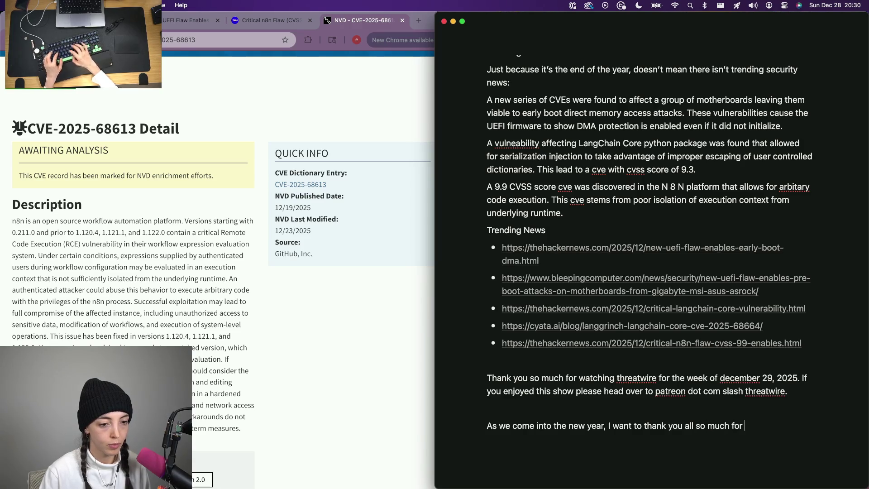
type("anotehr gra")
key("BackSpace")
key("BackSpace")
key("BackSpace")
type("another great year of threatwire. I know that some o")
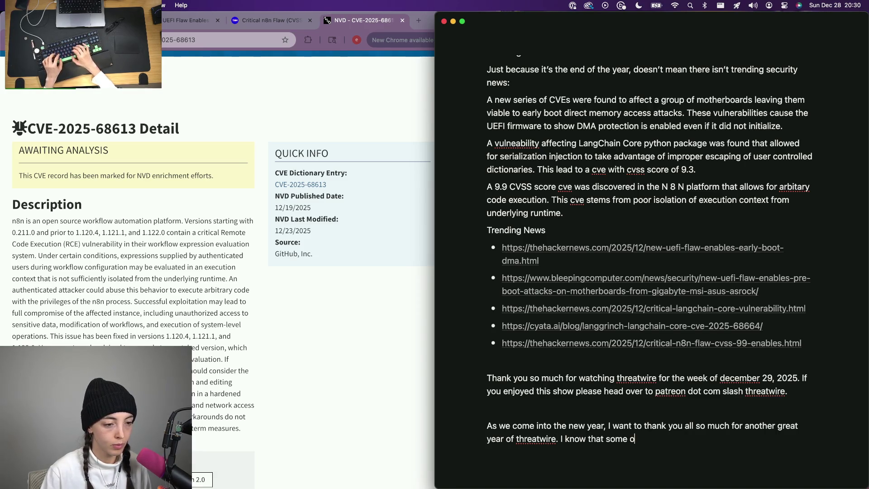
key("BackSpace")
key("BackSpace")
key("BackSpace")
type("you have starte")
type("d to receive your")
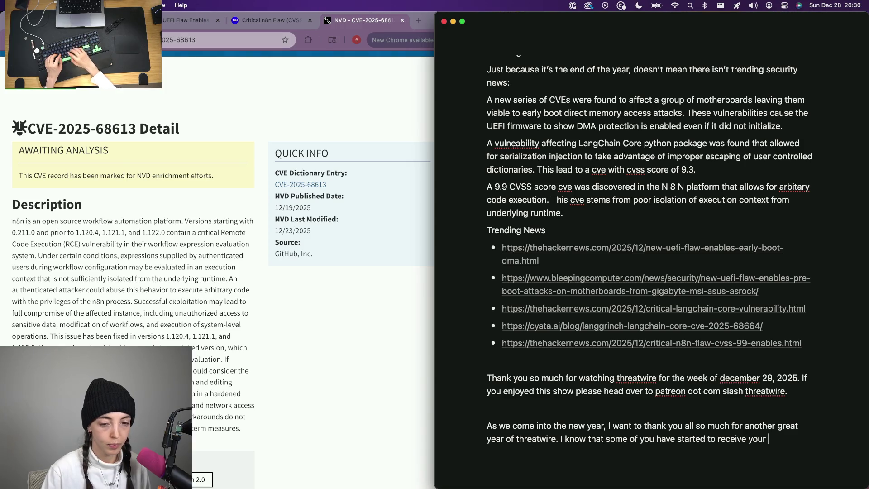
type(" wif")
key("BackSpace")
key("BackSpace")
key("BackSpace")
type("wifi pineapple pagers, which I am so excited to hear. Maybe we can do soem streams where I work o")
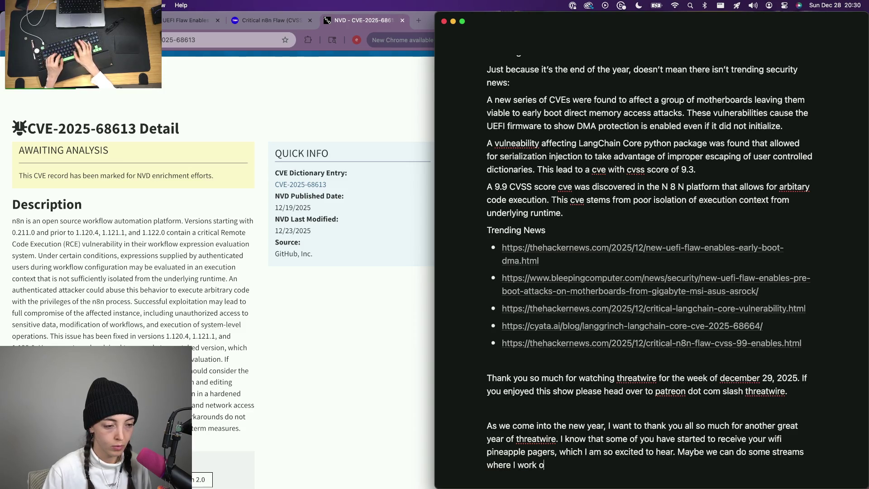
type("n learning")
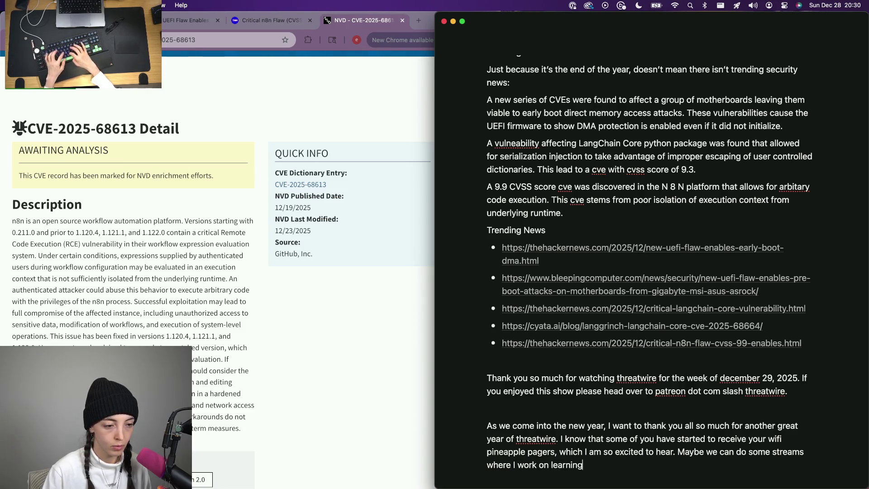
type(" the ins and outs f the")
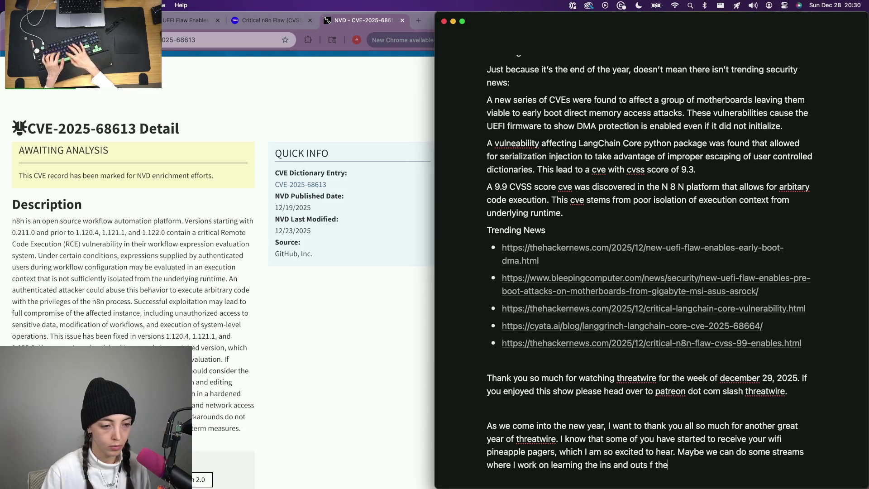
key("BackSpace")
key("BackSpace")
key("BackSpace")
key("BackSpace")
key("BackSpace")
type("of the pager")
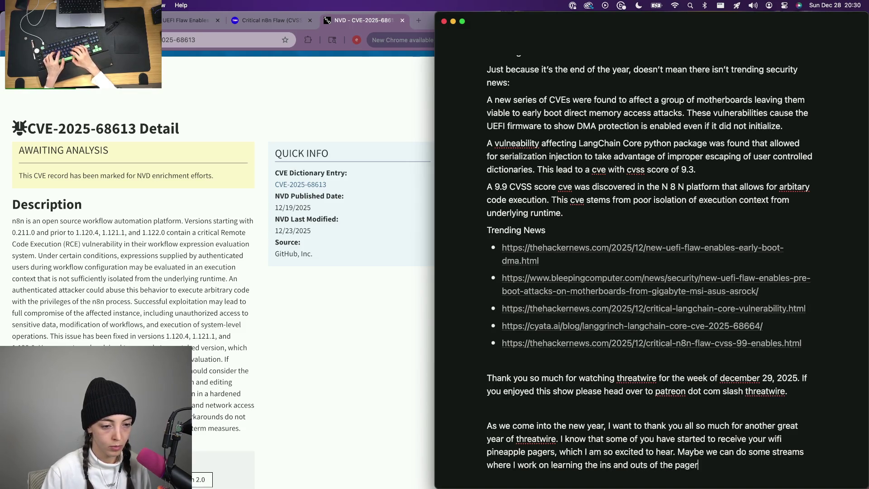
key("BackSpace")
type("together in the new year?")
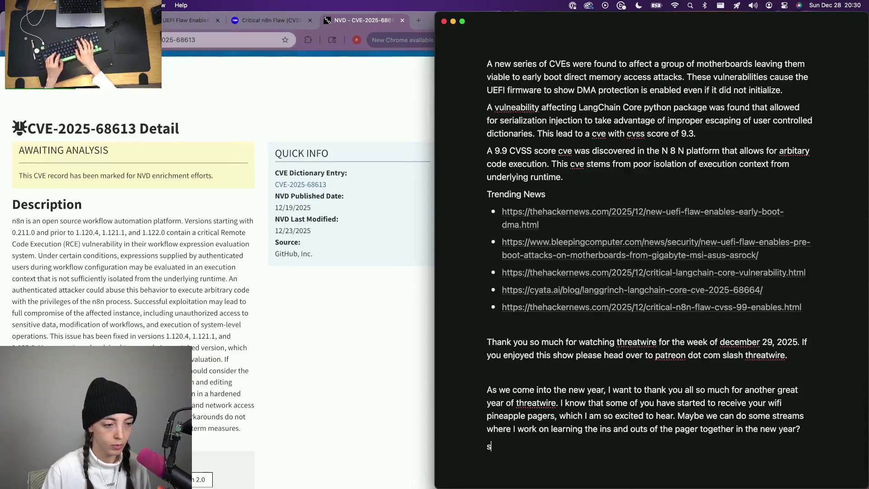
- Write the personal update about a new job in 2026 with the monday/wednesday schedule unchanged
key("Return")
type("speaking t")
key("BackSpace")
type("of th")
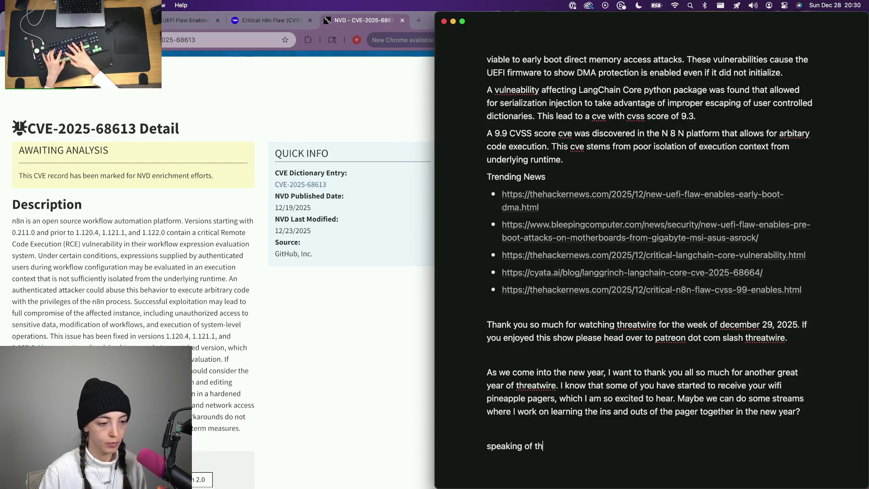
type("e new year, a personal ")
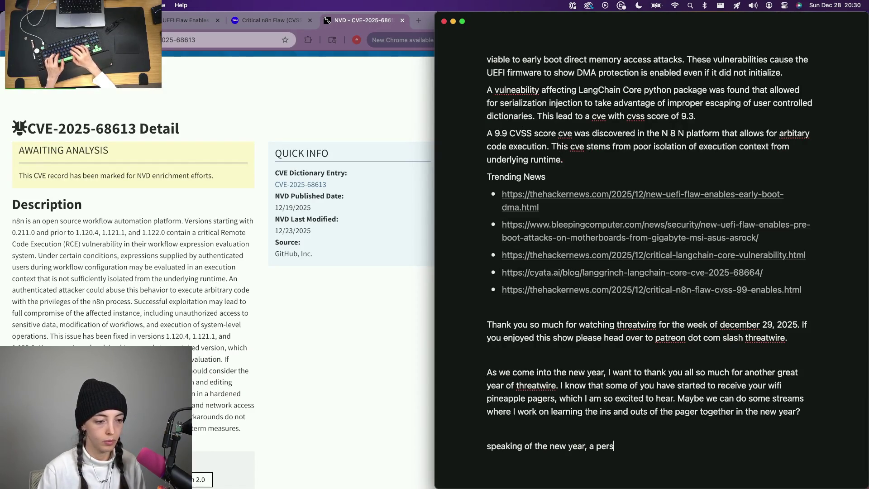
type("update for me - i will be starting my new job in 2025")
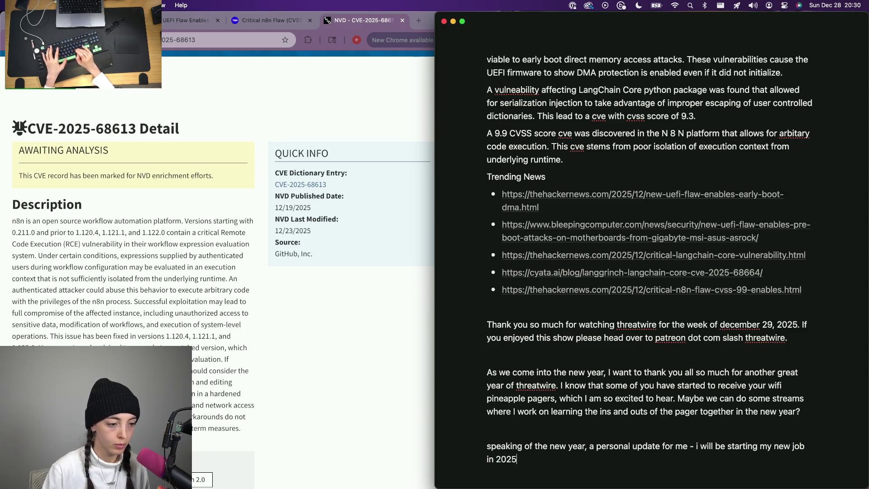
key("BackSpace")
key("BackSpace")
key("BackSpace")
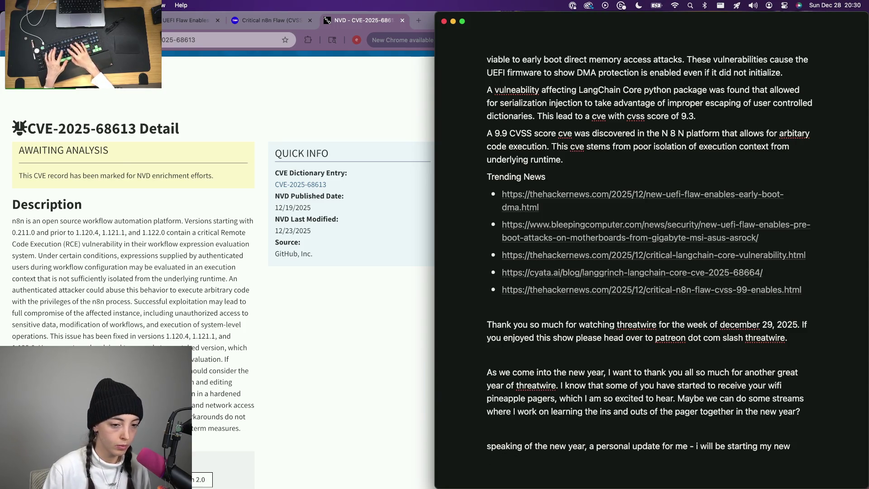
type("jobthe first full we")
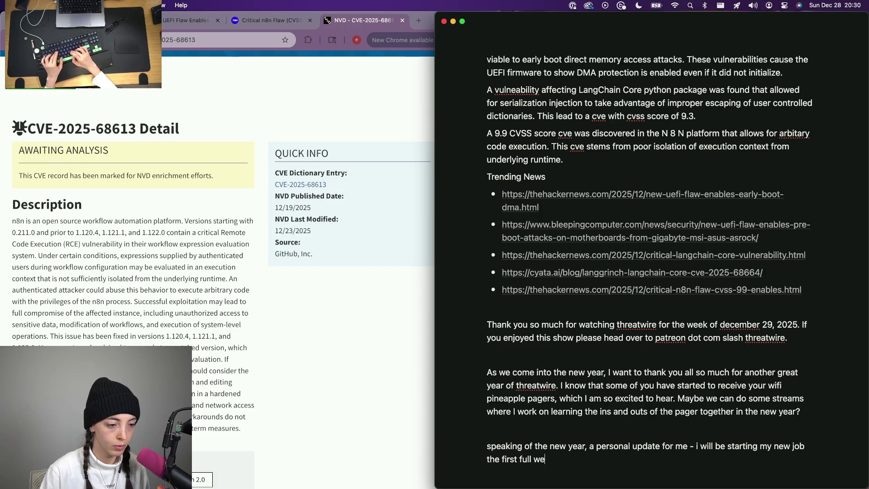
key("BackSpace")
key("BackSpace")
key("BackSpace")
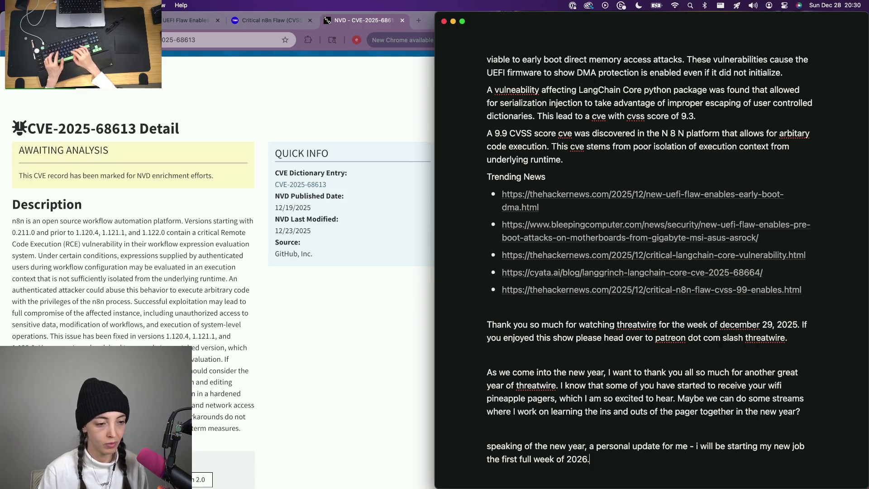
type(" With that, I")
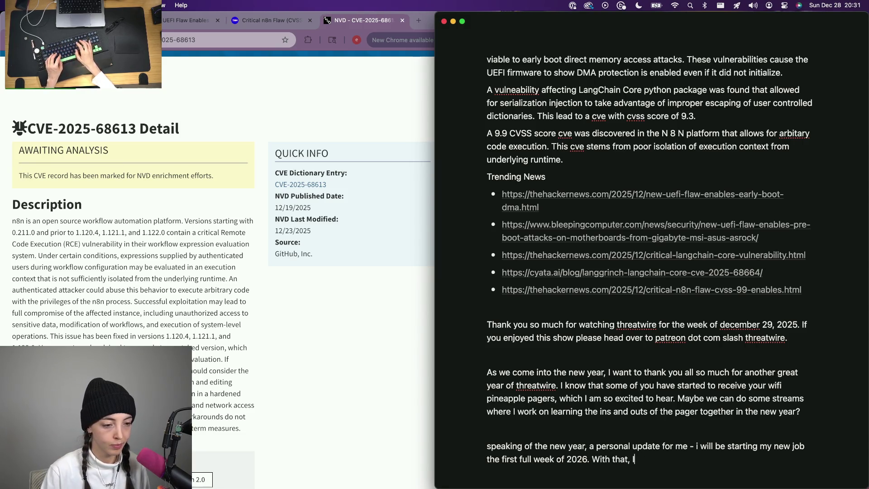
type(" am ")
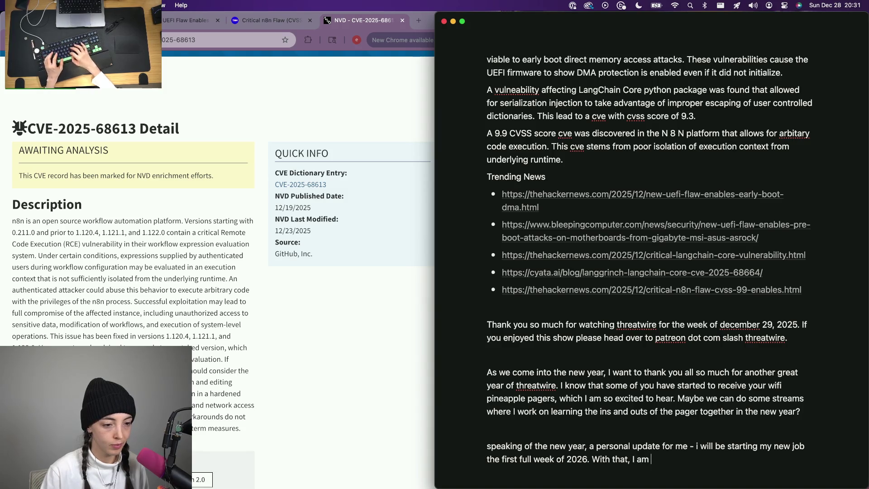
type("aiming to not change the threatwire schedule, bu")
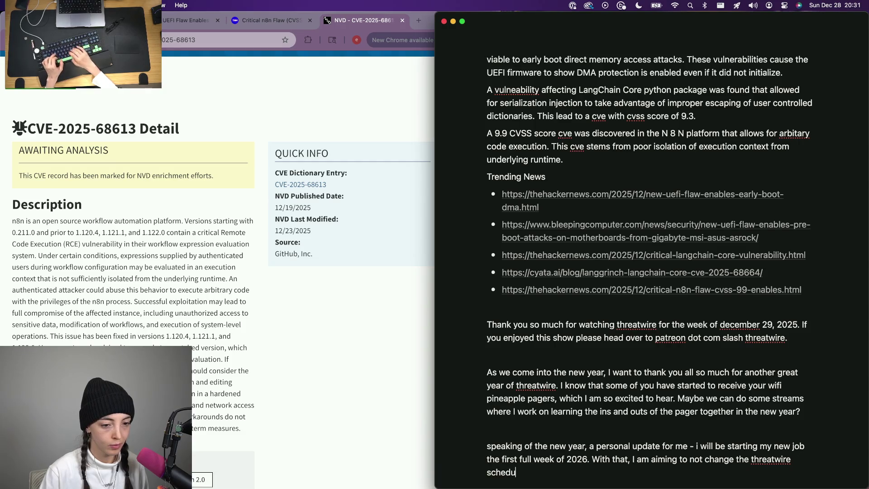
type("t I want")
key("BackSpace")
key("BackSpace")
key("BackSpace")
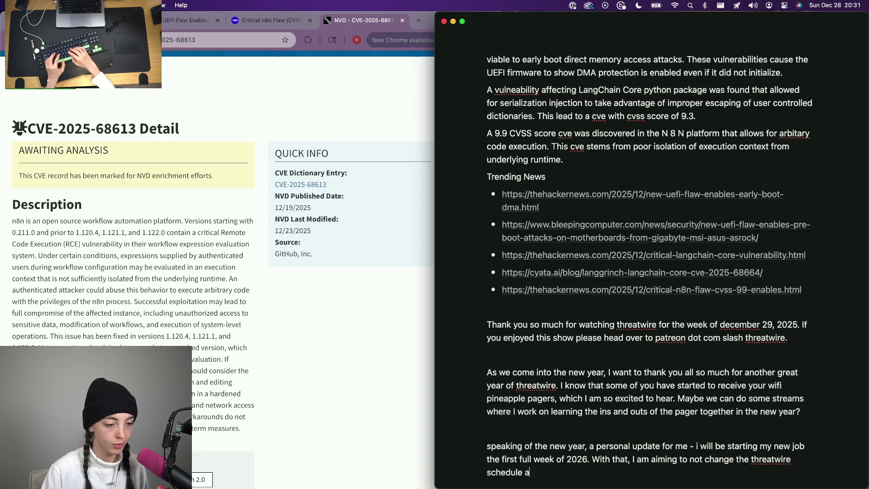
type("t is")
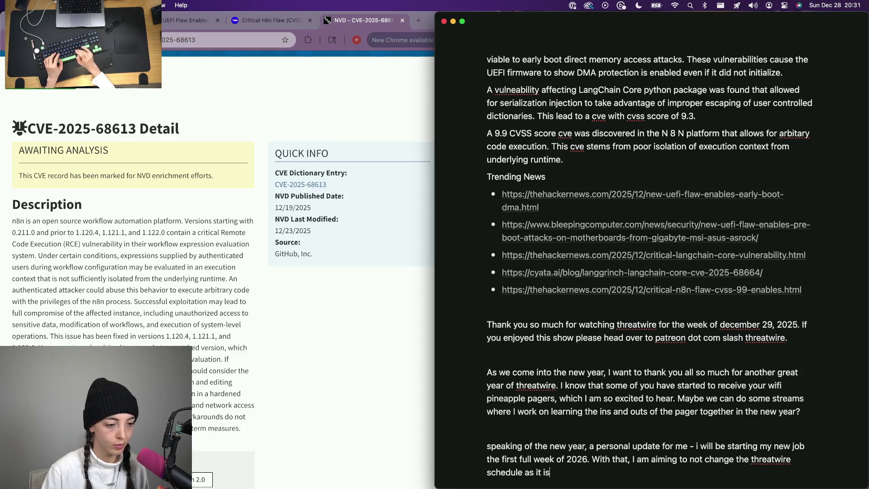
type(". Write mondya, ")
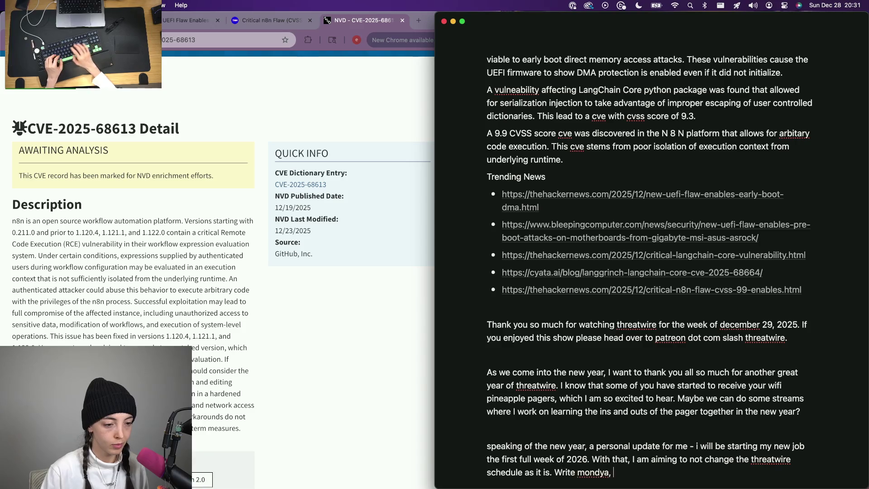
key("BackSpace")
key("BackSpace")
key("BackSpace")
key("BackSpace")
type("ay, publish we")
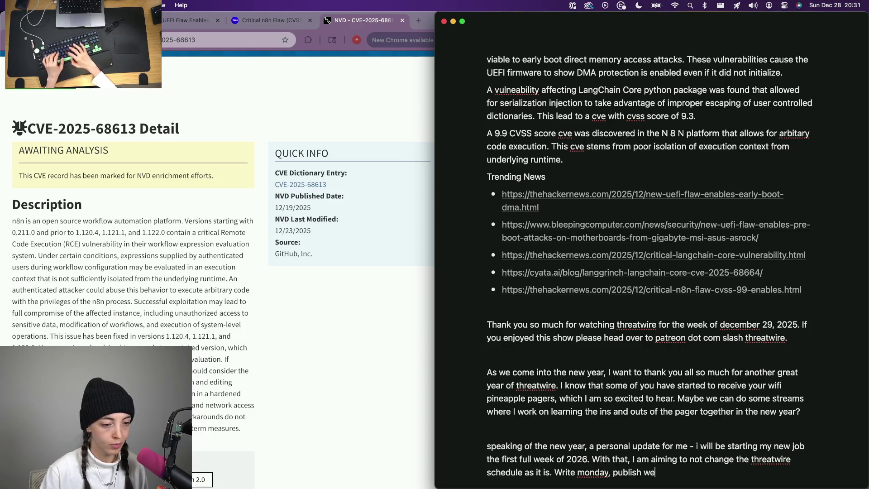
key("BackSpace")
key("BackSpace")
type("dnesday. B u")
key("BackSpace")
key("BackSpace")
key("BackSpace")
key("BackSpace")
key("BackSpace")
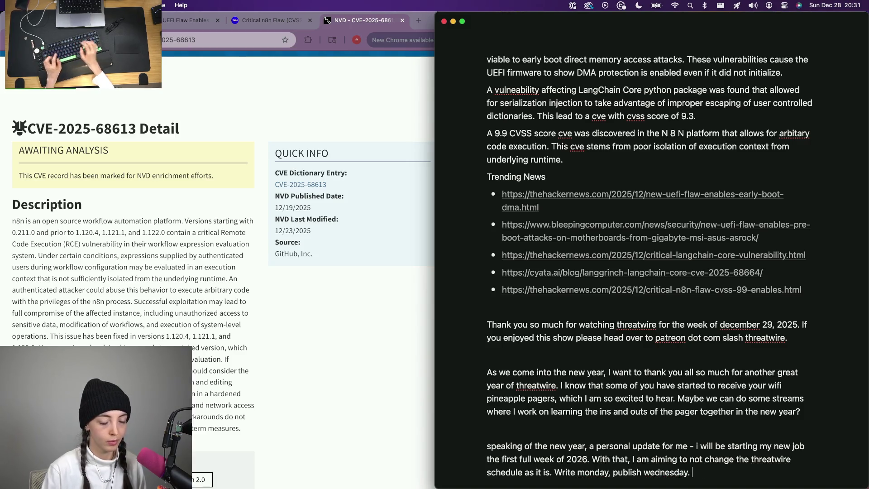
key("Return")
key("BackSpace")
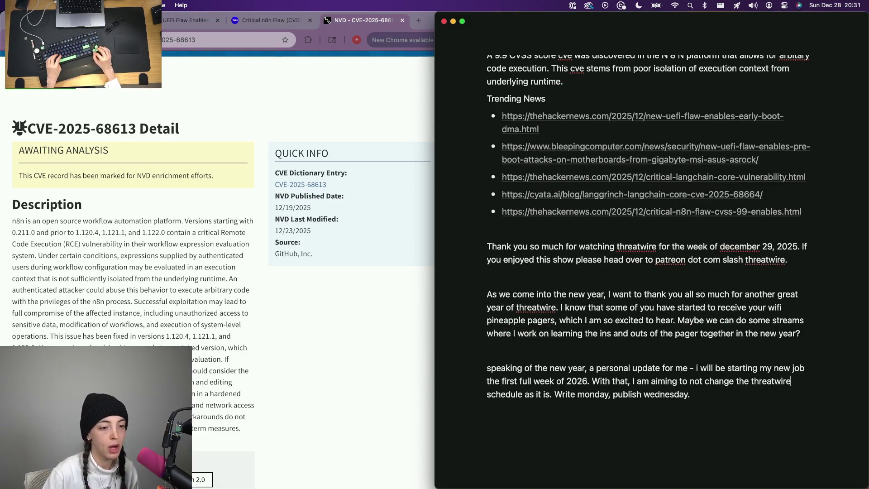
type("I am")
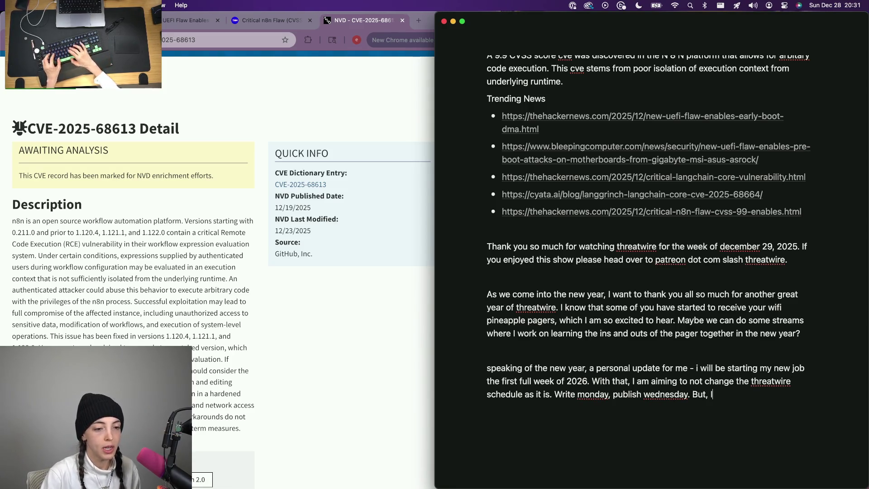
- Add that a jan 5th episode may be missed and that I'm grateful for the understanding
key("BackSpace")
key("BackSpace")
key("BackSpace")
type("am unsure")
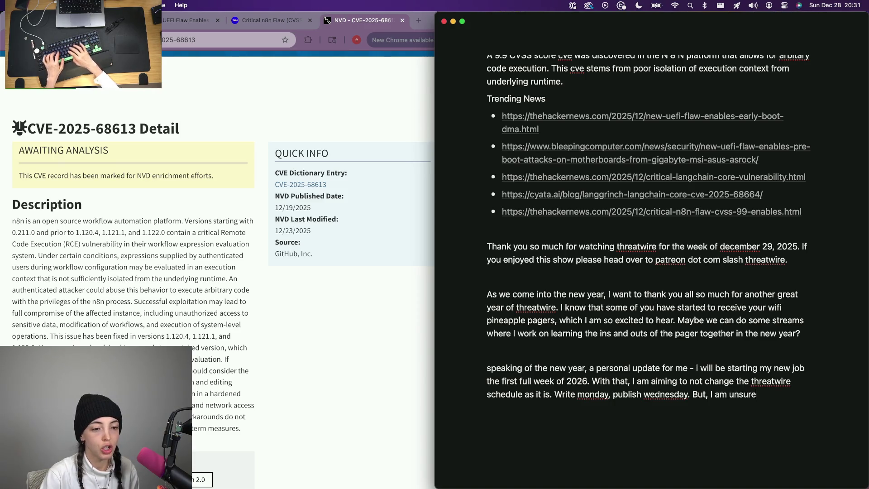
type(" if i'll be able to ")
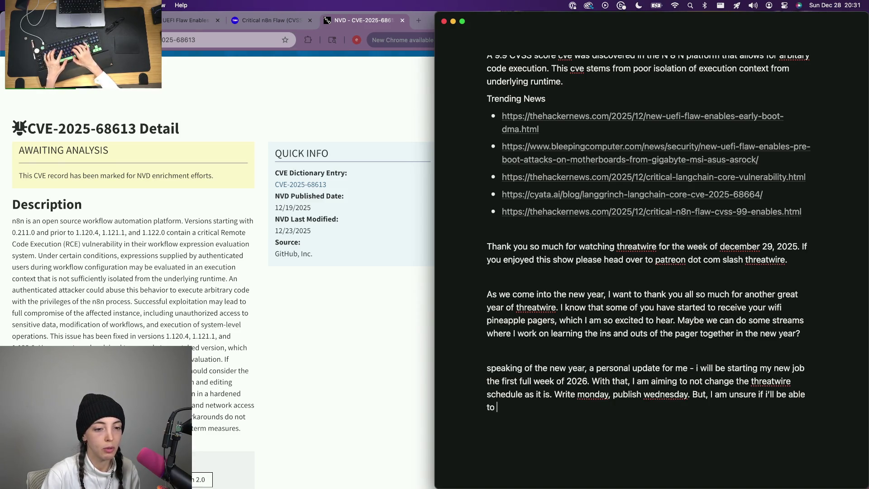
type("get an episode out")
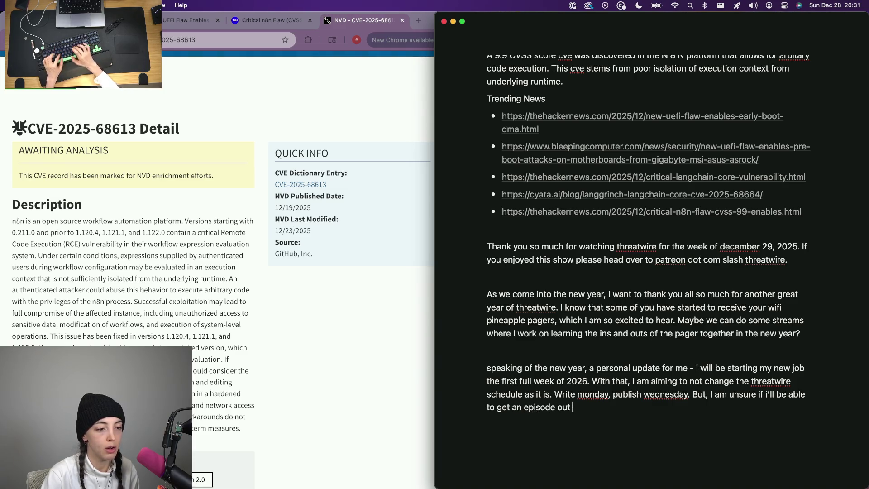
type(" for the first week of my new job,")
key("BackSpace")
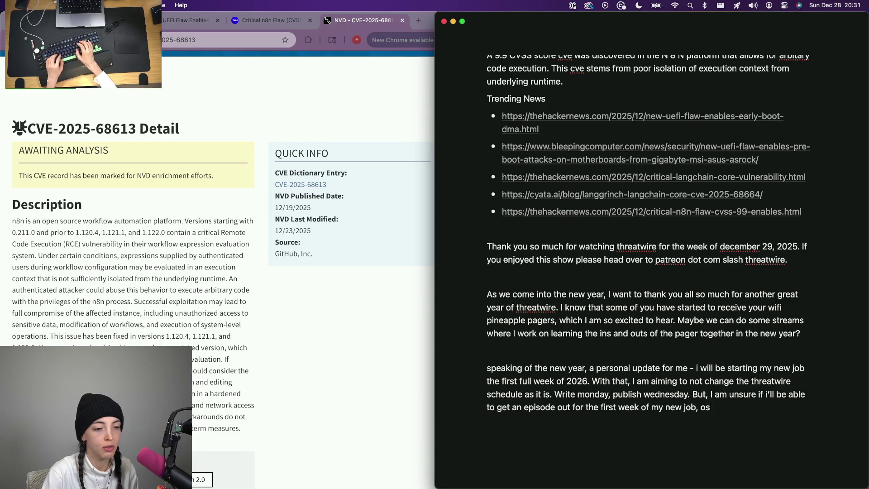
type("If an episdoe doesn")
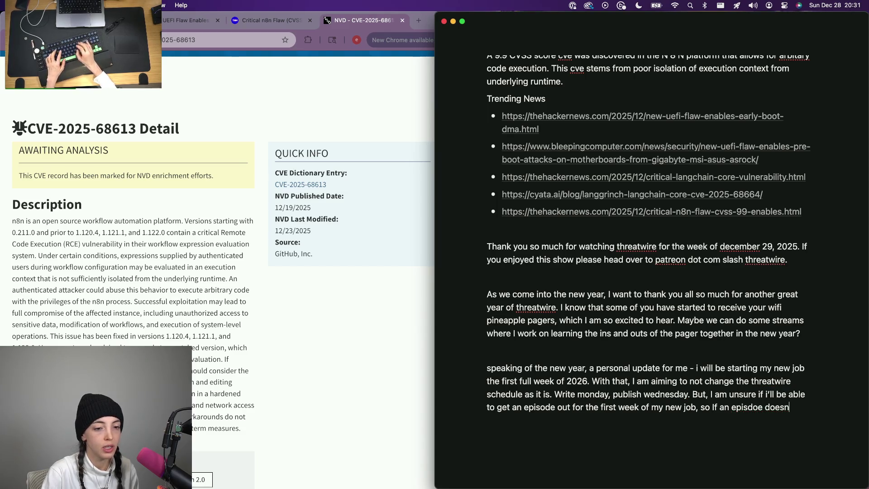
type("'t come out the week of jan 5th, i wante")
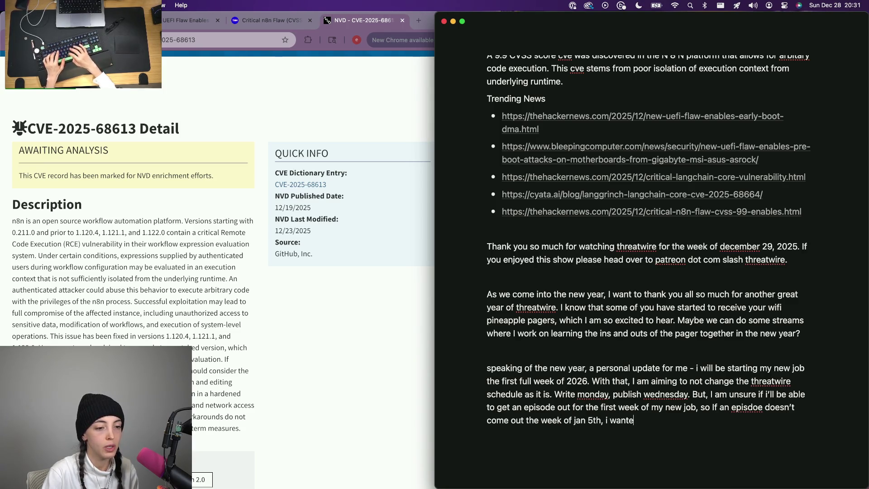
type("don';t")
key("BackSpace")
type("t fret, it’s because i was settl")
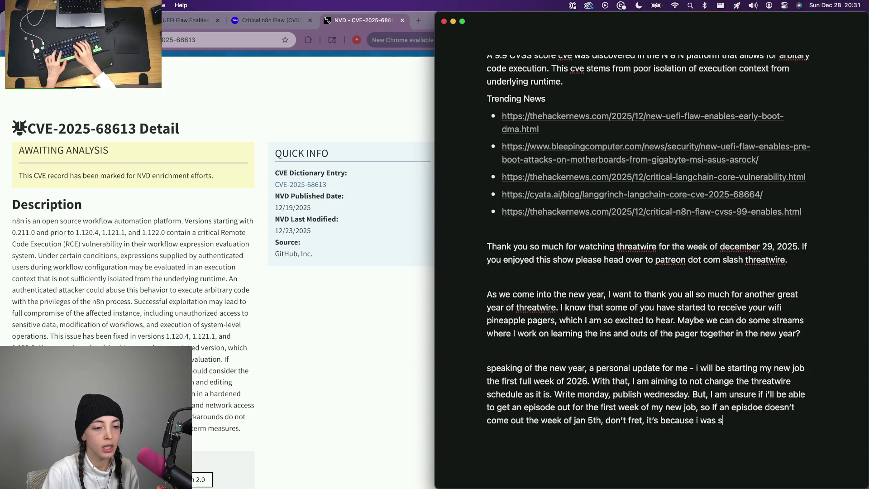
type("ing into my new job! as a reminder, threatwire is soemth")
key("BackSpace")
key("BackSpace")
key("BackSpace")
type("m")
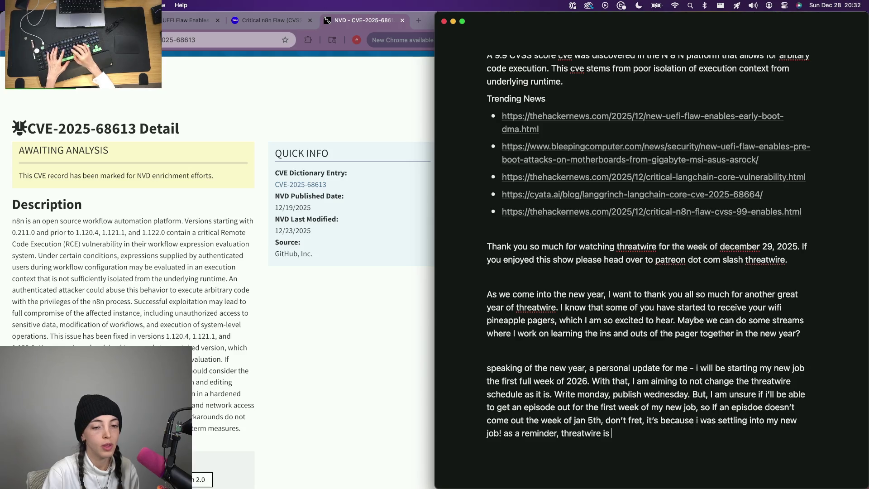
type("something i do outside of my")
type("ltime job. and i'")
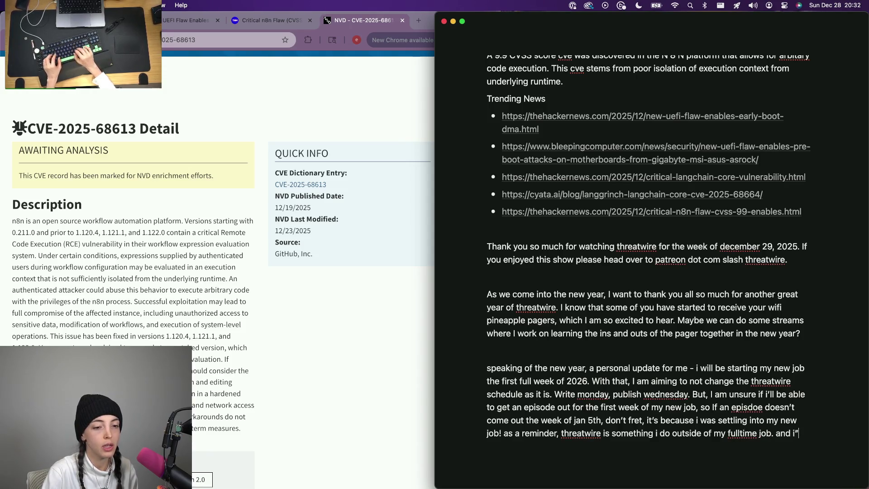
key("BackSpace")
key("BackSpace")
key("BackSpace")
key("BackSpace")
key("BackSpace")
type("'m gra")
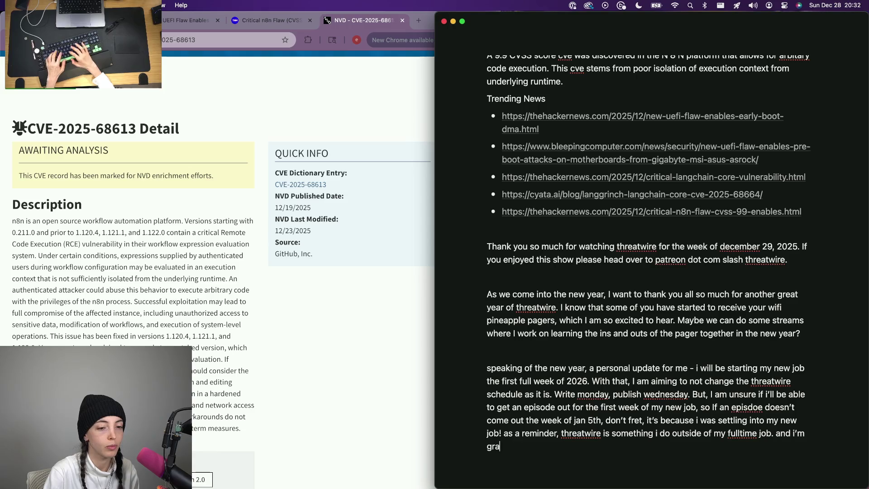
type("l yall l")
type("et")
key("BackSpace")
key("BackSpace")
key("BackSpace")
type("watch and elt m")
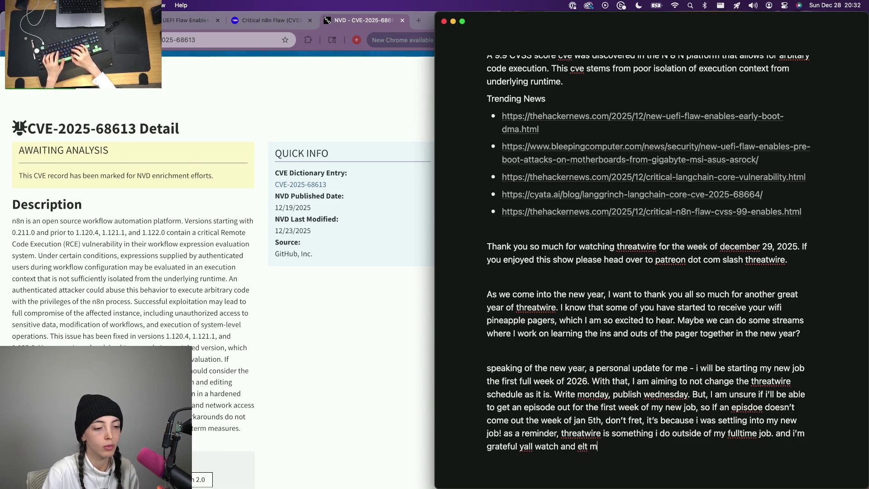
- Rework the threatwire continuity line, removing the joking sentence about stopping threatwire
key("BackSpace")
key("BackSpace")
key("BackSpace")
type("let me keep doing it. No, i'm ns")
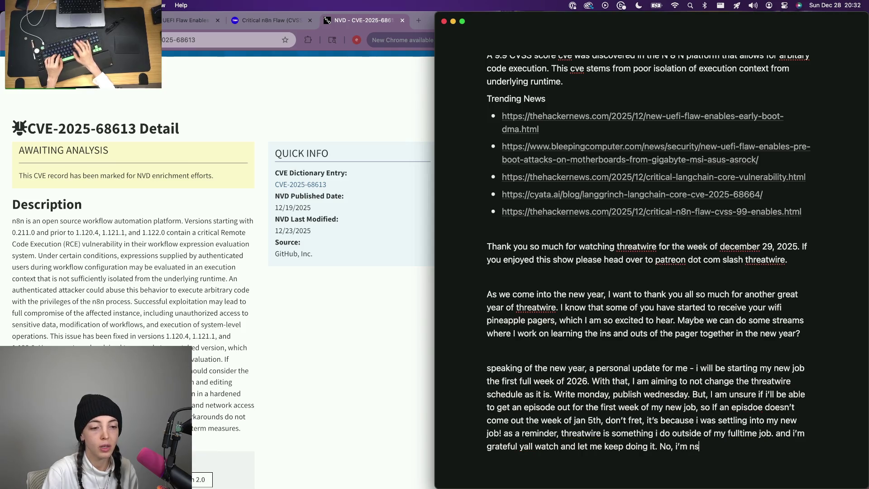
key("BackSpace")
type("stopping threa")
key("BackSpace")
type("twire, I’ll just be")
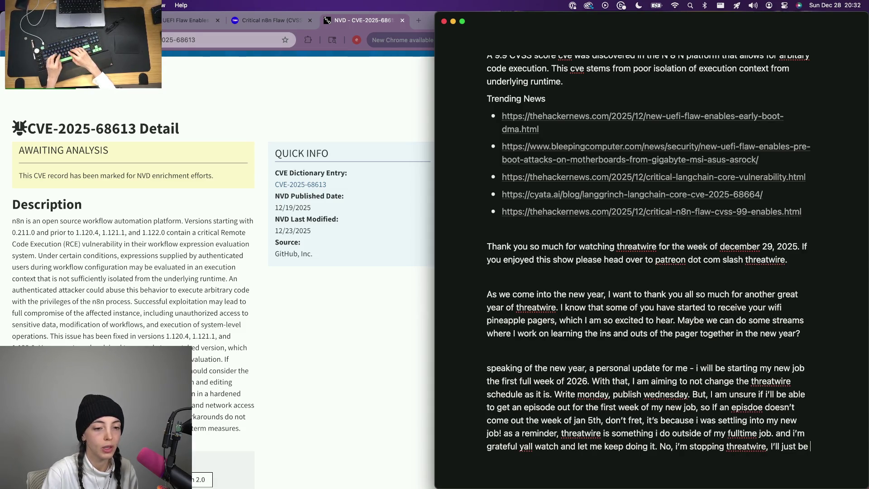
key("alt+BackSpace")
key("alt+BackSpace")
key("alt+BackSpace")
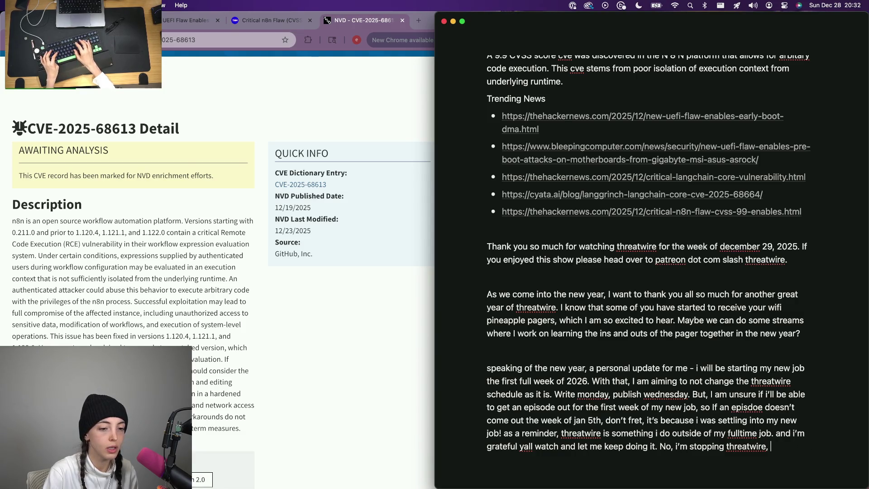
type("i just wrill be back to wr")
key("alt+BackSpace")
key("alt+BackSpace")
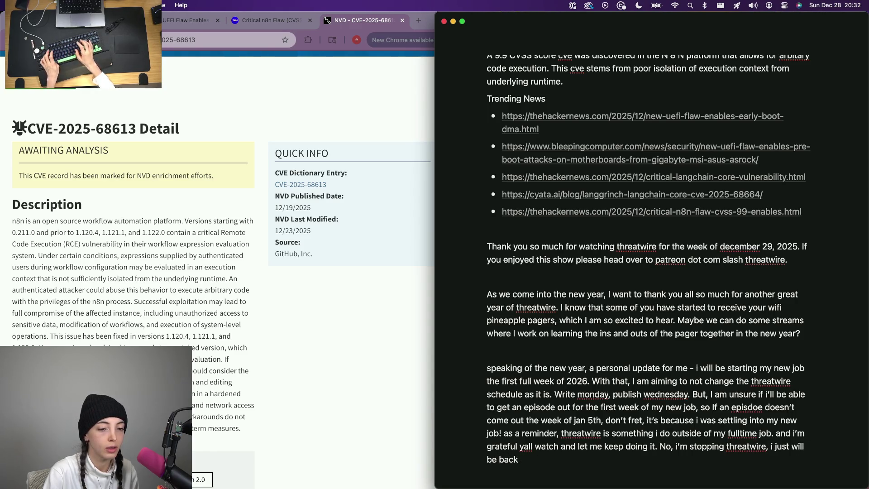
key("alt+BackSpace")
key("alt+BackSpace")
key("alt+BackSpace")
key("alt+BackSpace")
key("alt+BackSpace")
key("alt+BackSpace")
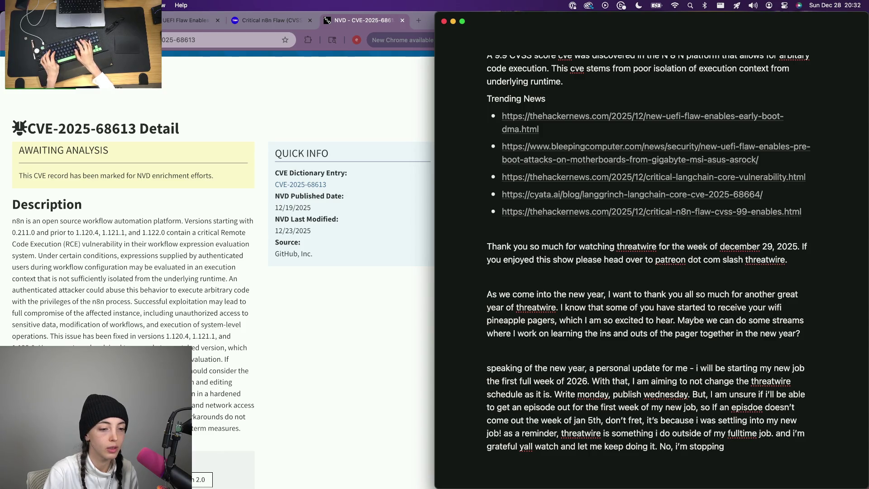
key("alt+BackSpace")
key("alt+BackSpace")
key("BackSpace")
key("BackSpace")
key("BackSpace")
key("BackSpace")
type("As a remiunder")
key("alt+BackSpace")
key("alt+BackSpace")
key("alt+BackSpace")
type("I started threatwire working as a software engineer, and now")
type(" im back to doing threat")
type("wire as a sof")
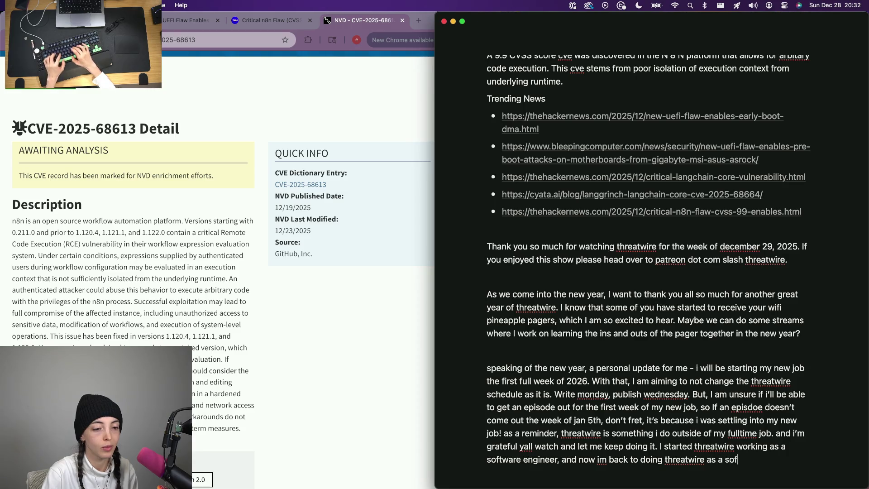
type("tware engineer.")
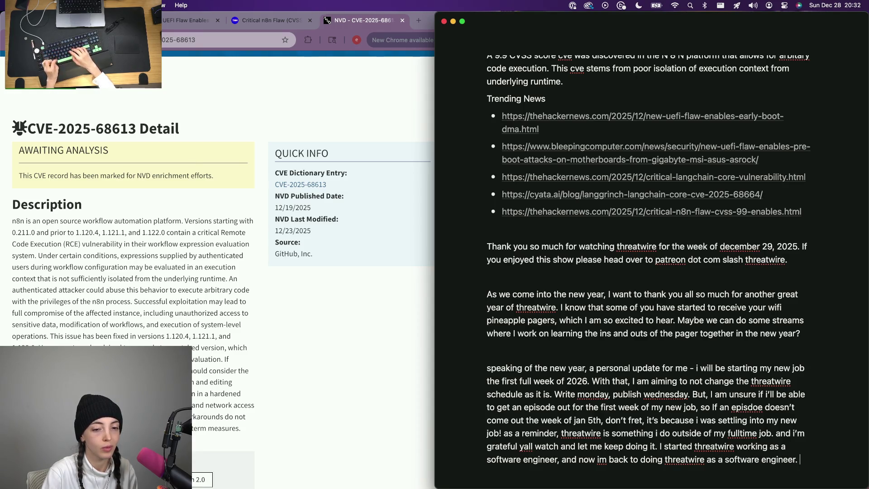
- Start a new paragraph about heading to berlin next
key("Return")
key("Return")
type("Th")
key("BackSpace")
key("BackSpace")
key("BackSpace")
key("Return")
type("I'm going to berlin next week")
key("BackSpace")
key("BackSpace")
key("BackSpace")
key("BackSpace")
key("BackSpace")
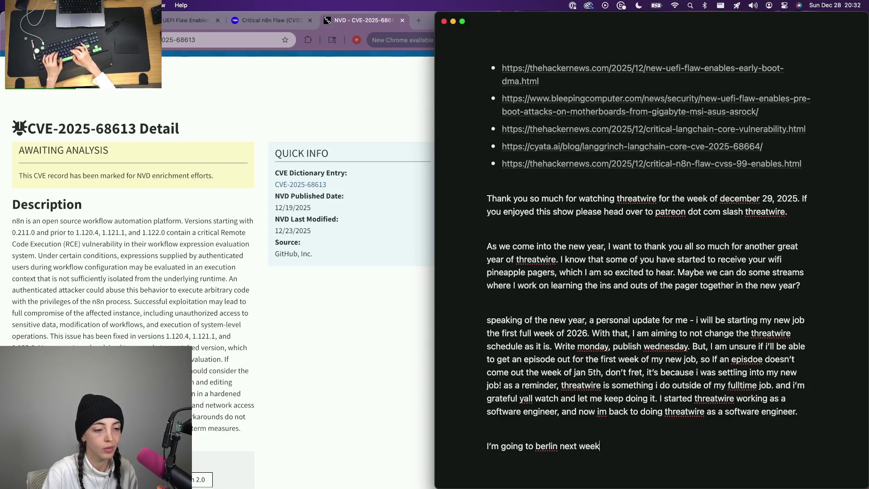
type("elebrate the enw")
key("BackSpace")
key("BackSpace")
key("BackSpace")
type("new year - so let")
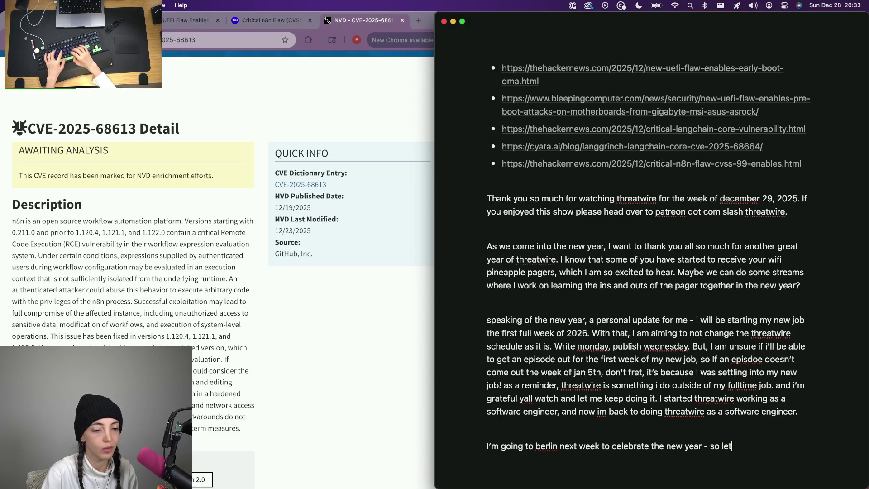
- Delete " so let me" and the stray "i" so the Berlin sentence ends after "celebrate the new year."
key("BackSpace")
key("BackSpace")
key("BackSpace")
key("BackSpace")
key("BackSpace")
key("Up")
key("Up")
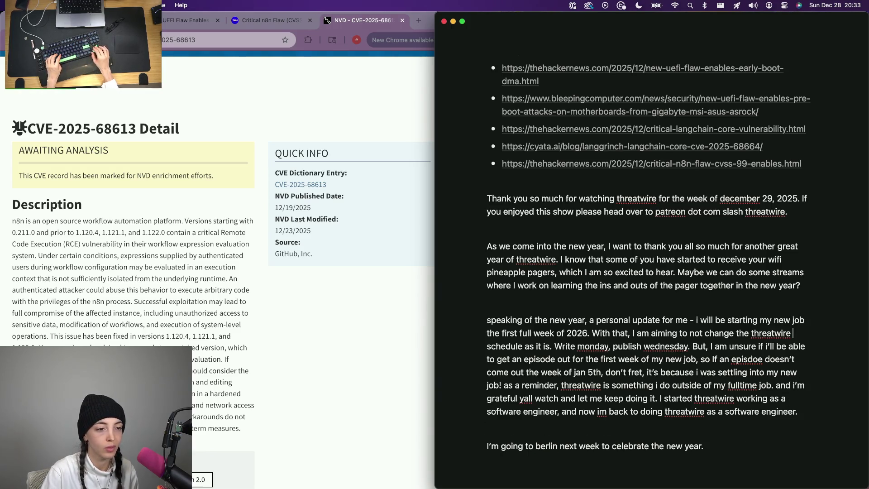
type("If you got")
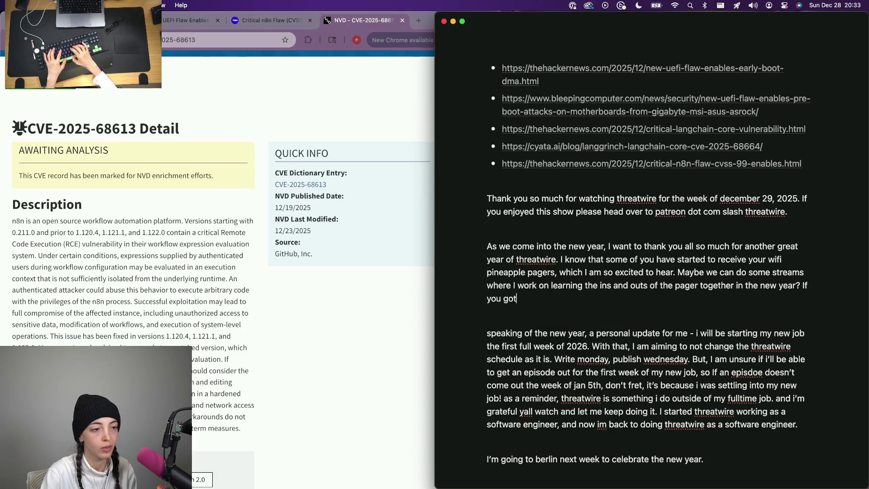
- Add the sentence asking viewers to tag hak5 Christmas gifts on socials for the next episode, fixing typos
key("BackSpace")
key("BackSpace")
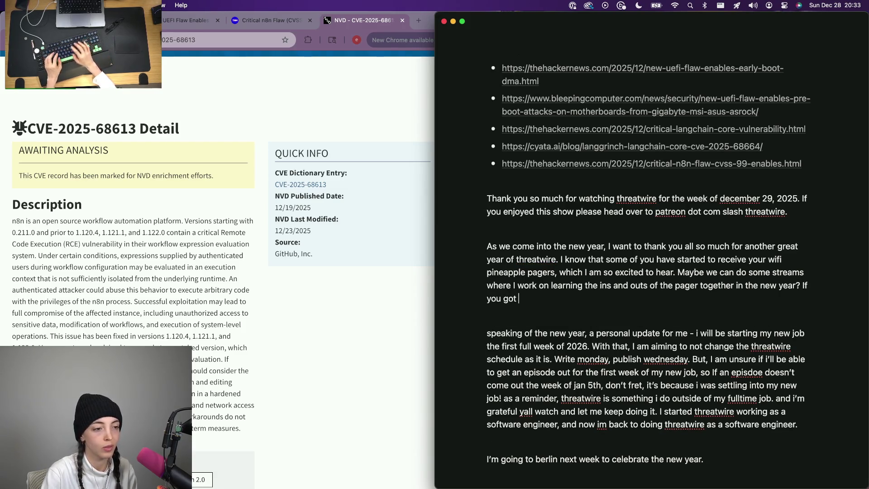
type("any hak5 pro")
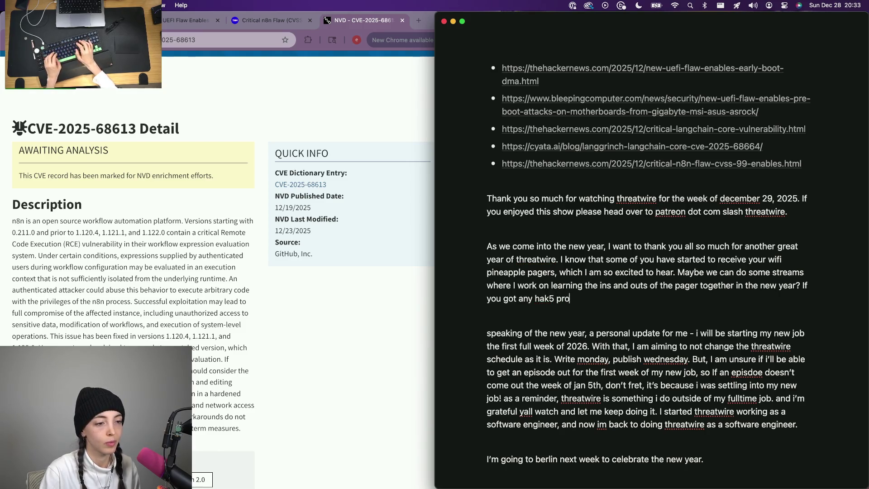
type("ducts for crh")
key("BackSpace")
key("BackSpace")
type("h")
type("mas PELASE")
key("BackSpace")
key("BackSpace")
key("BackSpace")
key("BackSpace")
type("LEASE ")
type("tag me ")
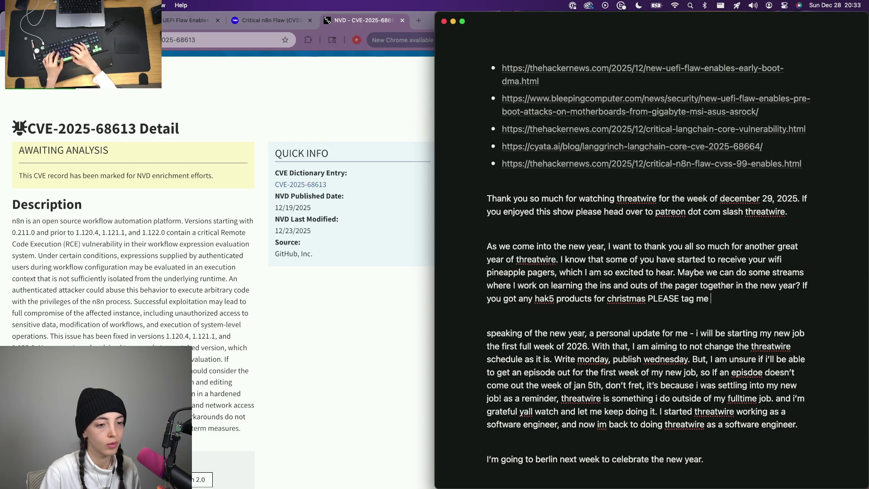
type("socials")
type(", i want to see, and maybe we can include th")
type("em in the nex")
type("epis")
key("BackSpace")
key("BackSpace")
key("BackSpace")
type("pisode.")
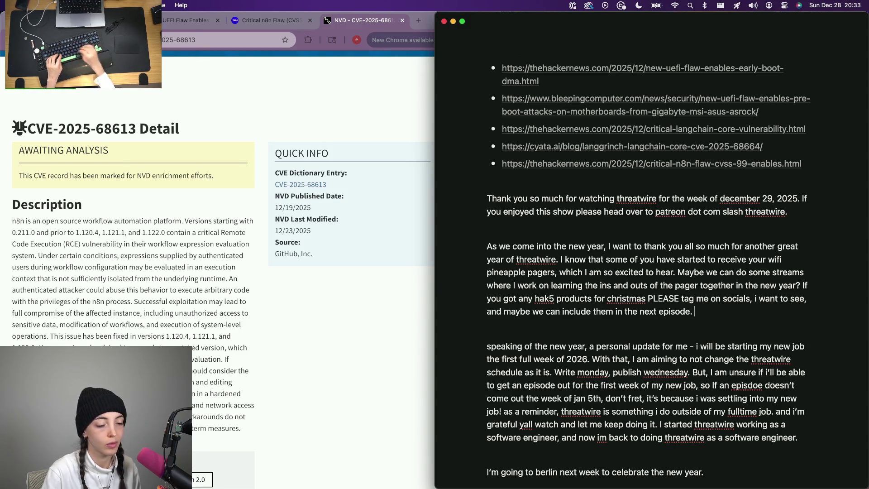
scroll(731, 345, "down", 3)
type("If you want to find ")
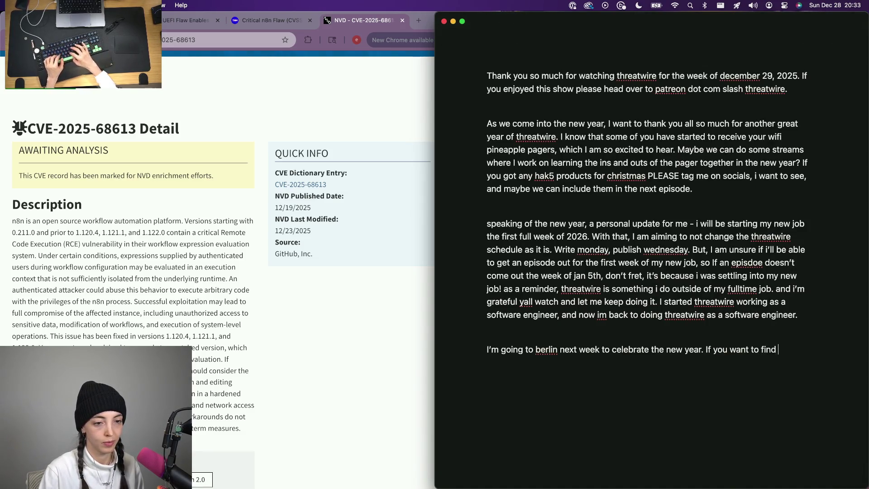
type("ine and see my e")
type("adventures, ")
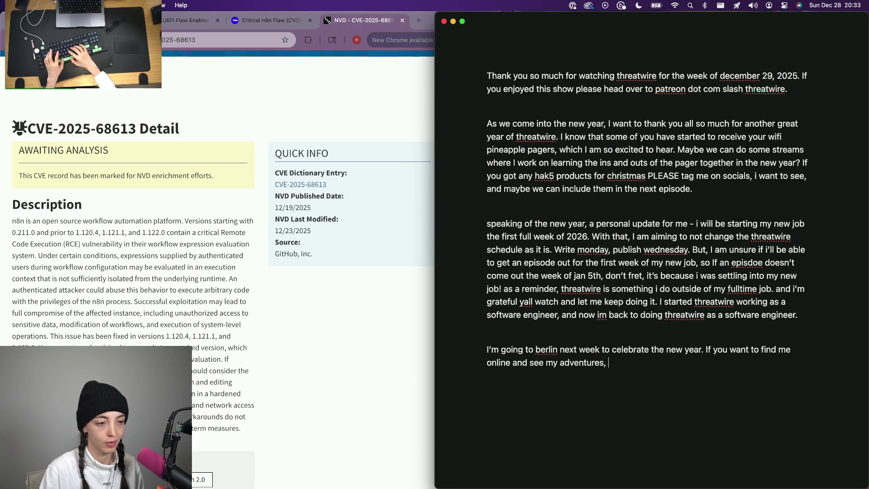
type("you can find me online everywhere at ending wit")
type("i. Thank you")
- Write the find-me-online sentence and insert the Instagram note after the handle
key("BackSpace")
key("BackSpace")
key("BackSpace")
key("BackSpace")
key("BackSpace")
key("BackSpace")
type("IThank you so")
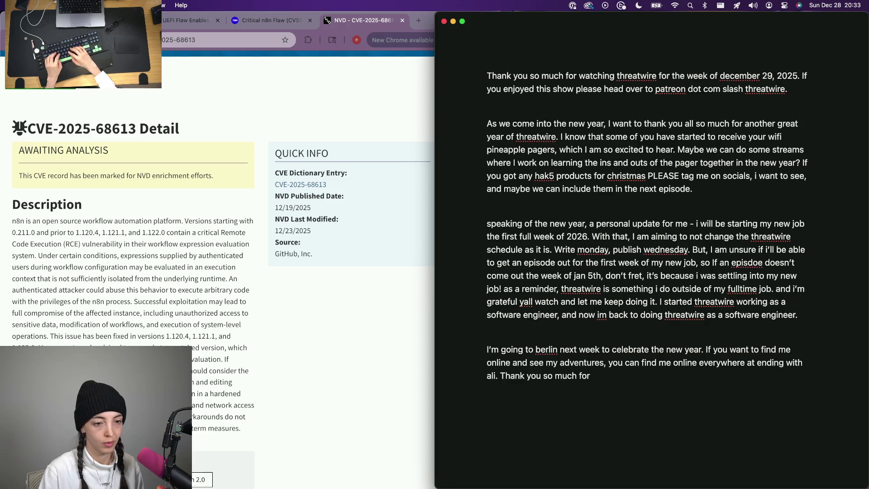
key("alt+Left")
key("alt+Left")
key("alt+Left")
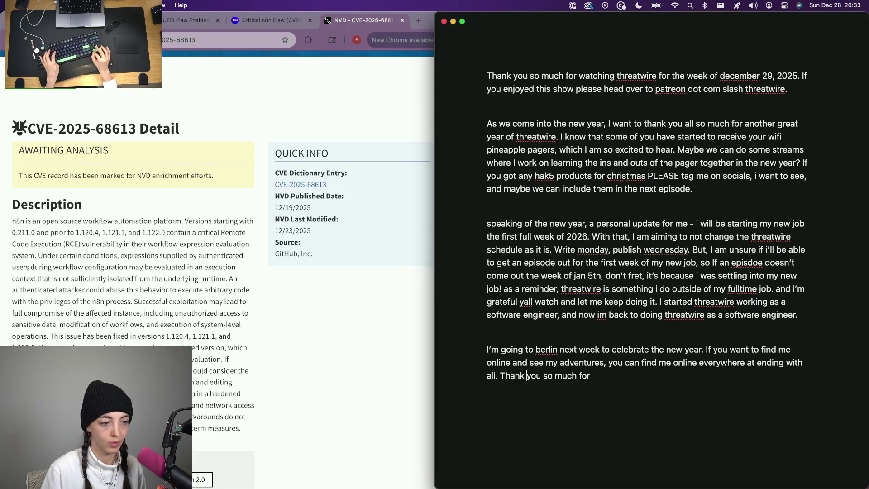
type("- ill be posting on instagram of course")
key("Down")
type("watch")
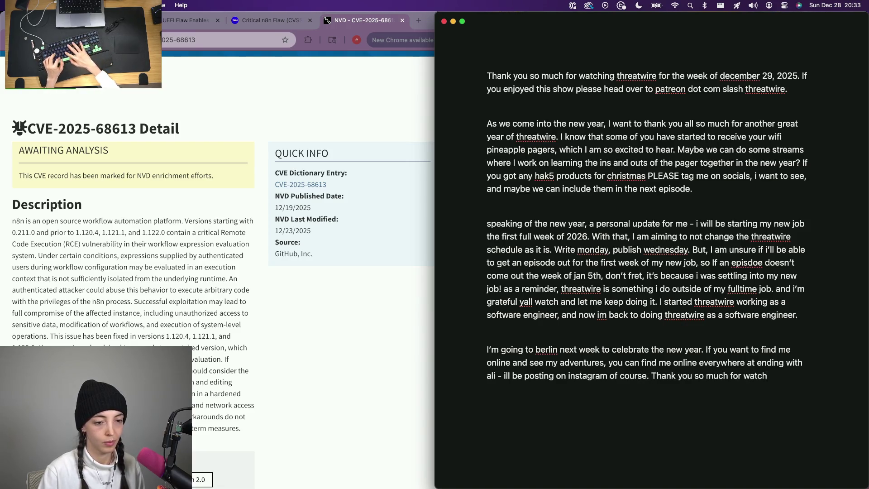
type("ing! good luck, have fun, and dont get caught.")
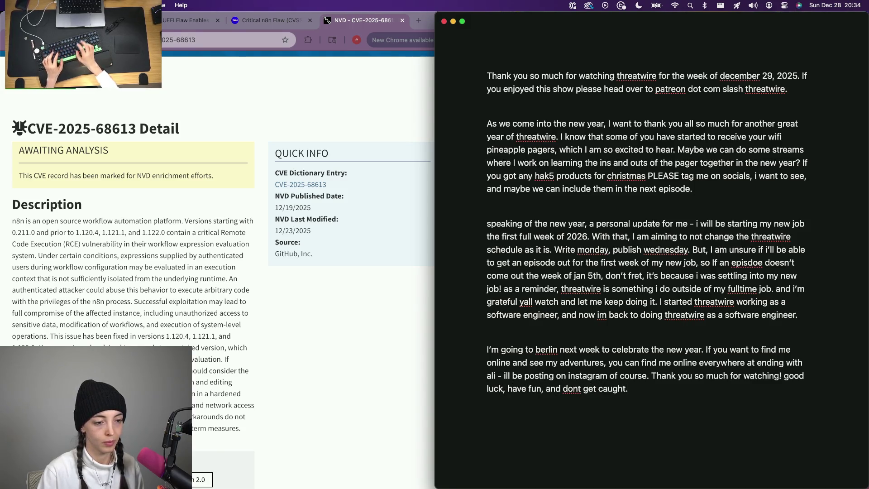
- Add thanks for watching and the "good luck, have fun, dont get caught" sign-off line
key("Return")
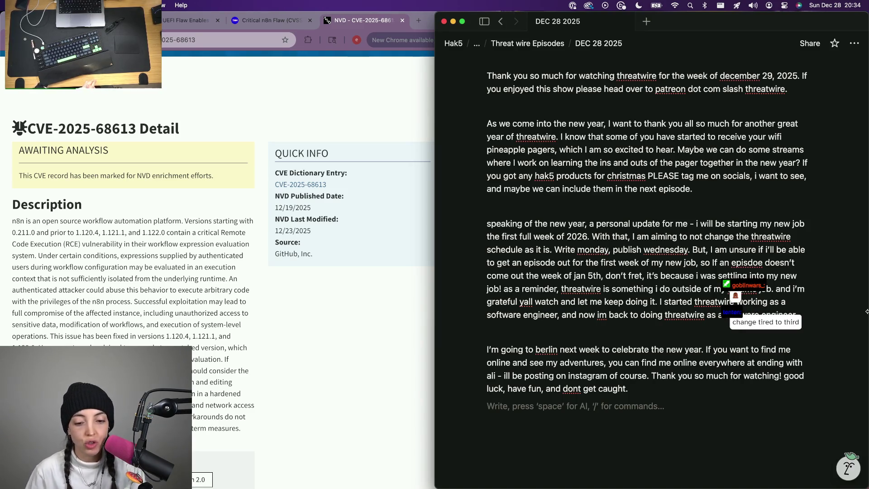
mouse_move(591, 381)
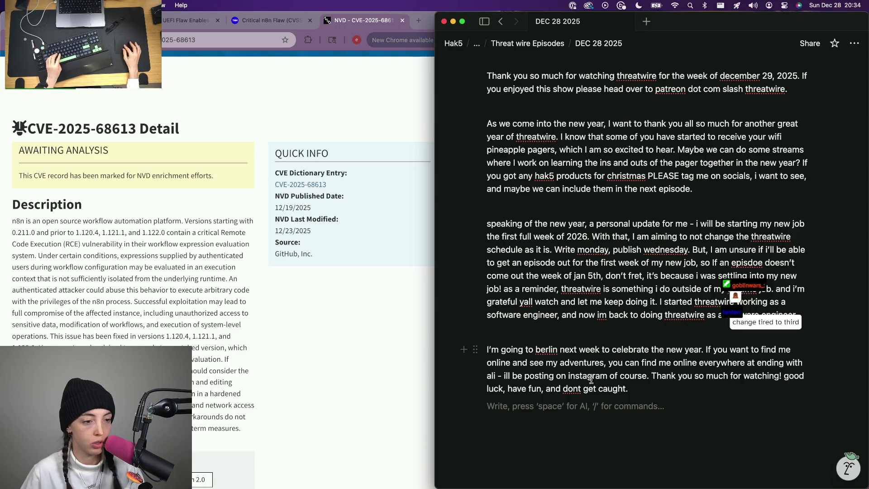
key("super+f")
type("thir")
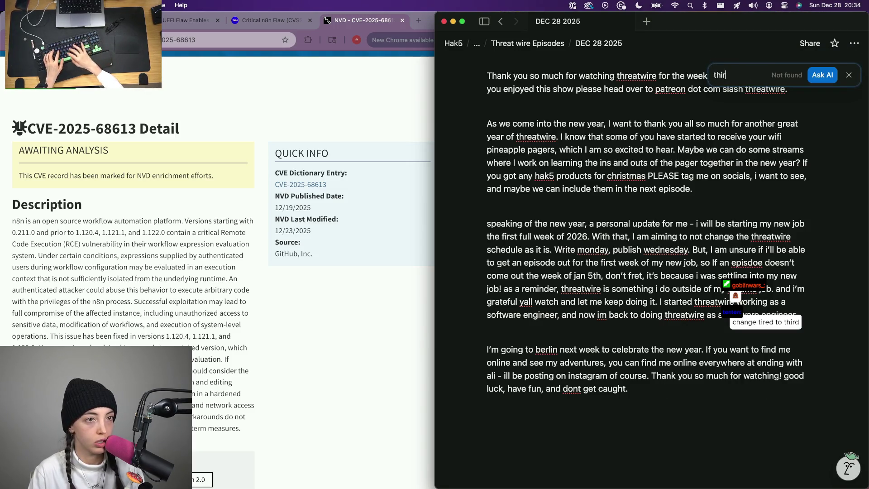
type("d")
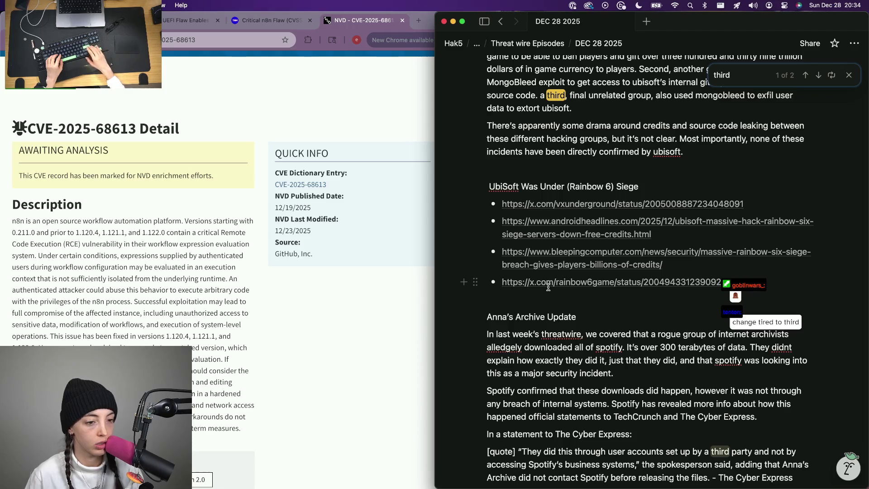
- Search the page for "third" through its matches and leave an empty block below the sign-off
key("Return")
scroll(603, 286, "down", 10)
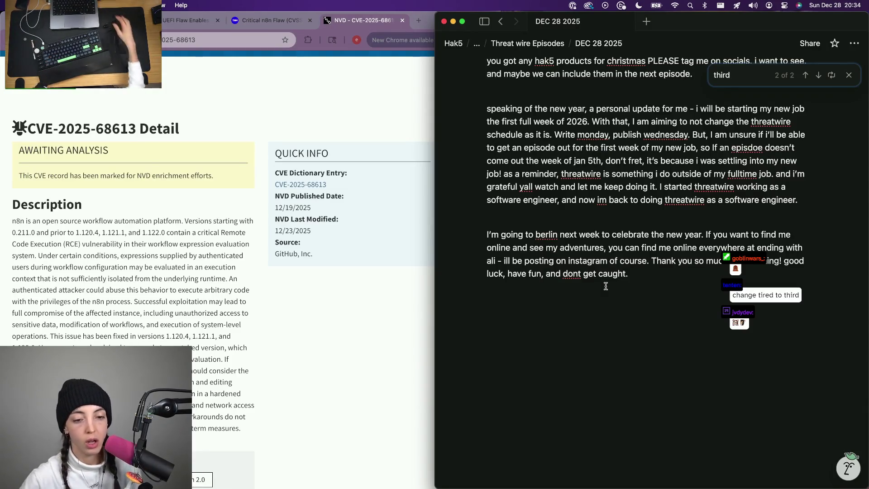
left_click(668, 285)
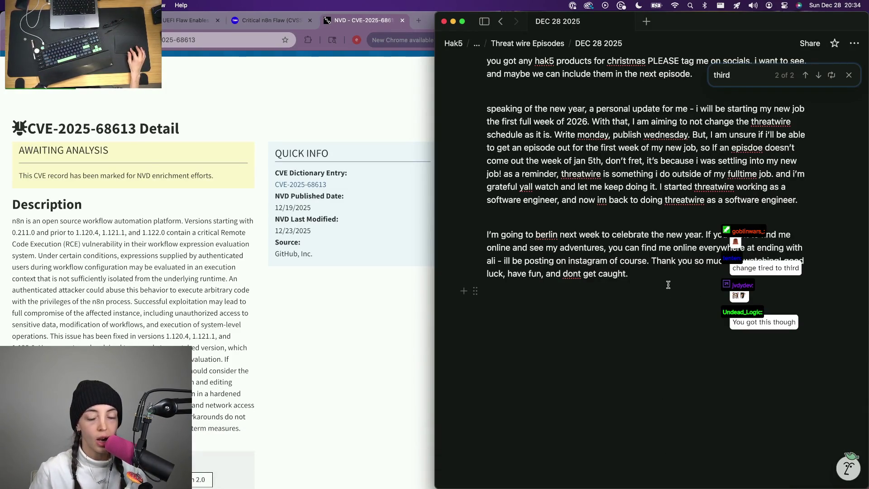
key("Escape")
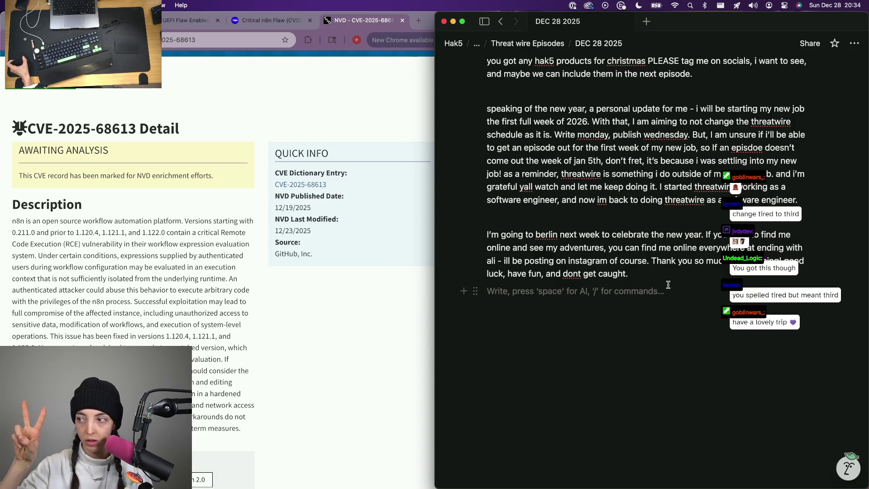
key("super+f")
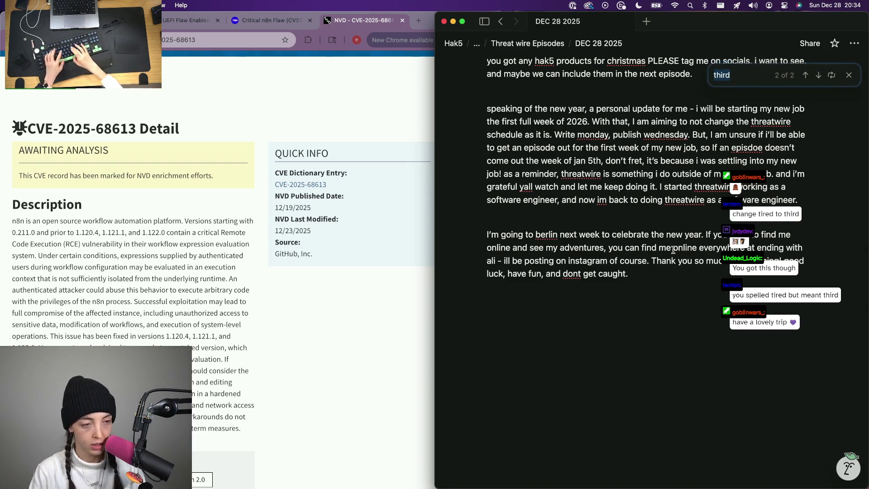
type("tiored")
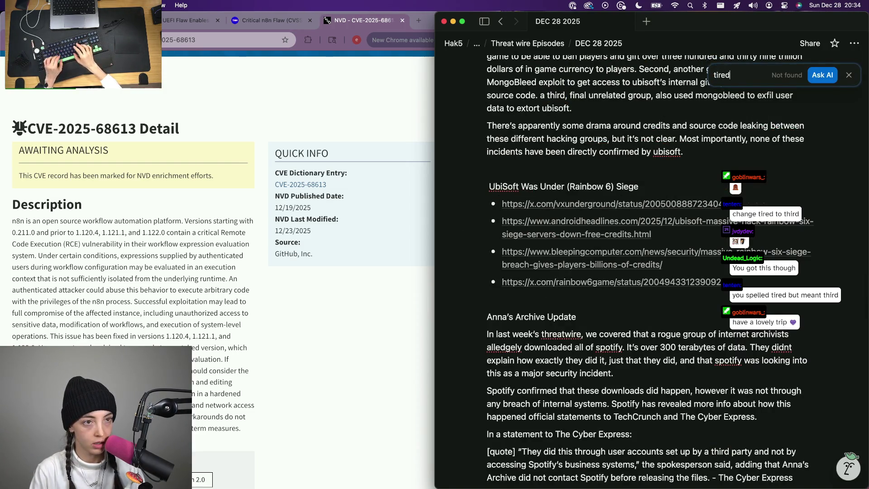
- Search for "tired" in the Spotify paragraph and replace it with "third"
key("BackSpace")
key("BackSpace")
key("BackSpace")
type("red")
scroll(681, 413, "down", 5)
scroll(681, 412, "down", 5)
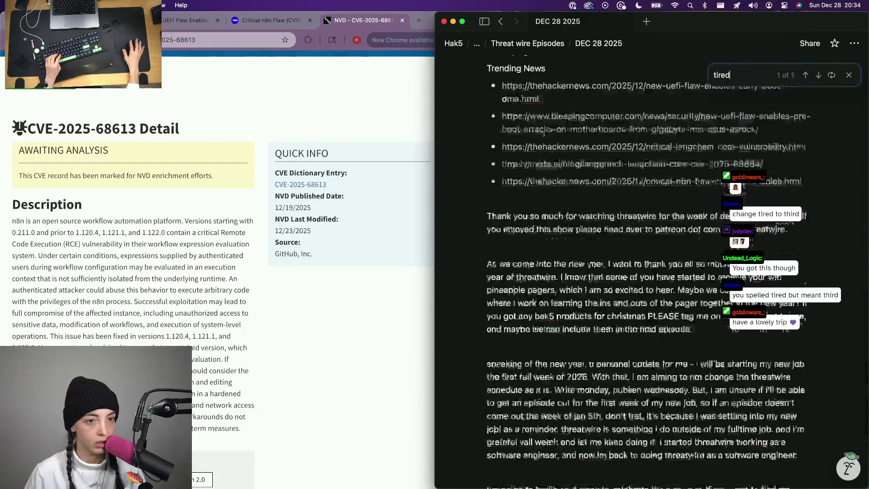
scroll(681, 412, "down", 5)
scroll(682, 412, "up", 12)
scroll(681, 412, "down", 3)
scroll(680, 421, "down", 4)
scroll(676, 431, "down", 4)
scroll(676, 431, "up", 3)
scroll(676, 430, "up", 5)
scroll(677, 431, "up", 5)
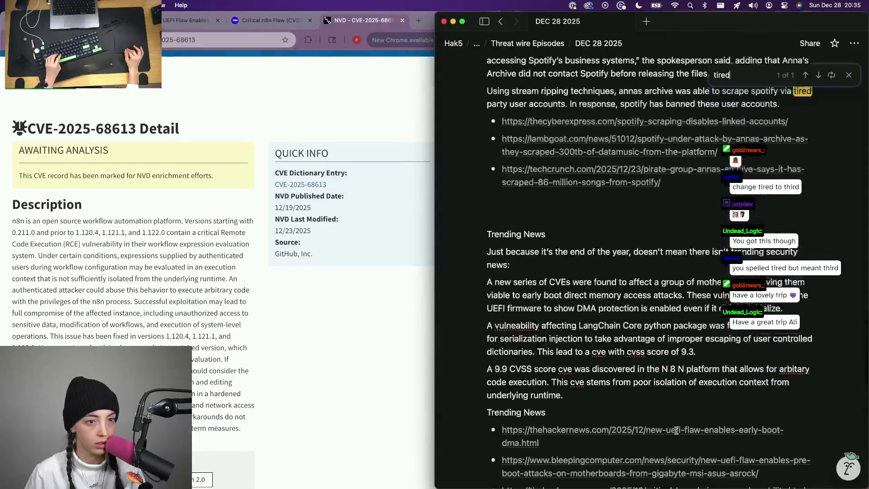
scroll(676, 431, "up", 2)
double_click(802, 130)
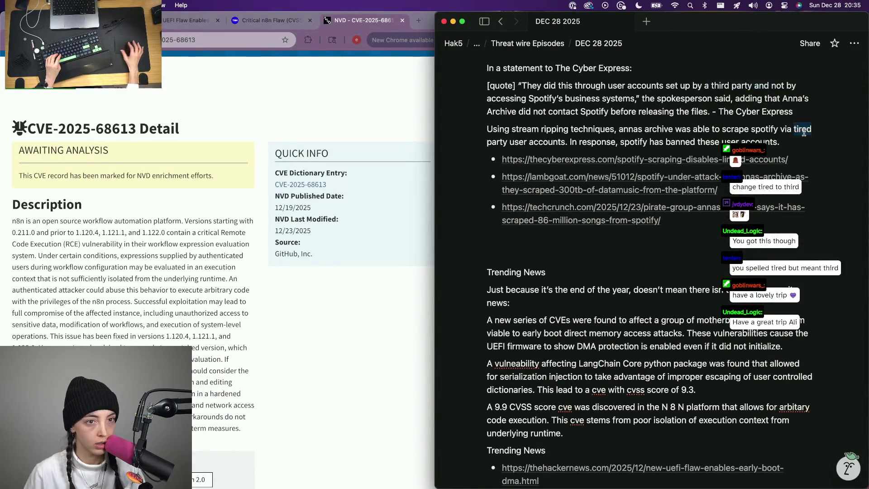
type("third")
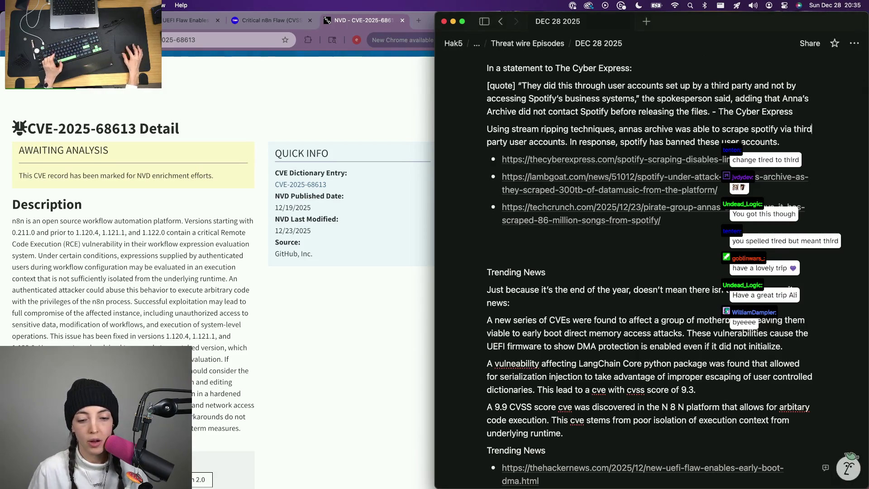
key("super+Tab")
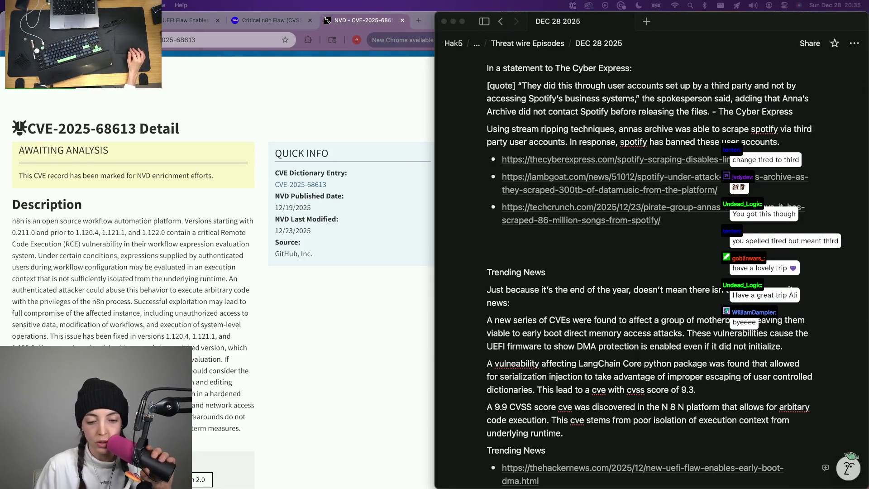